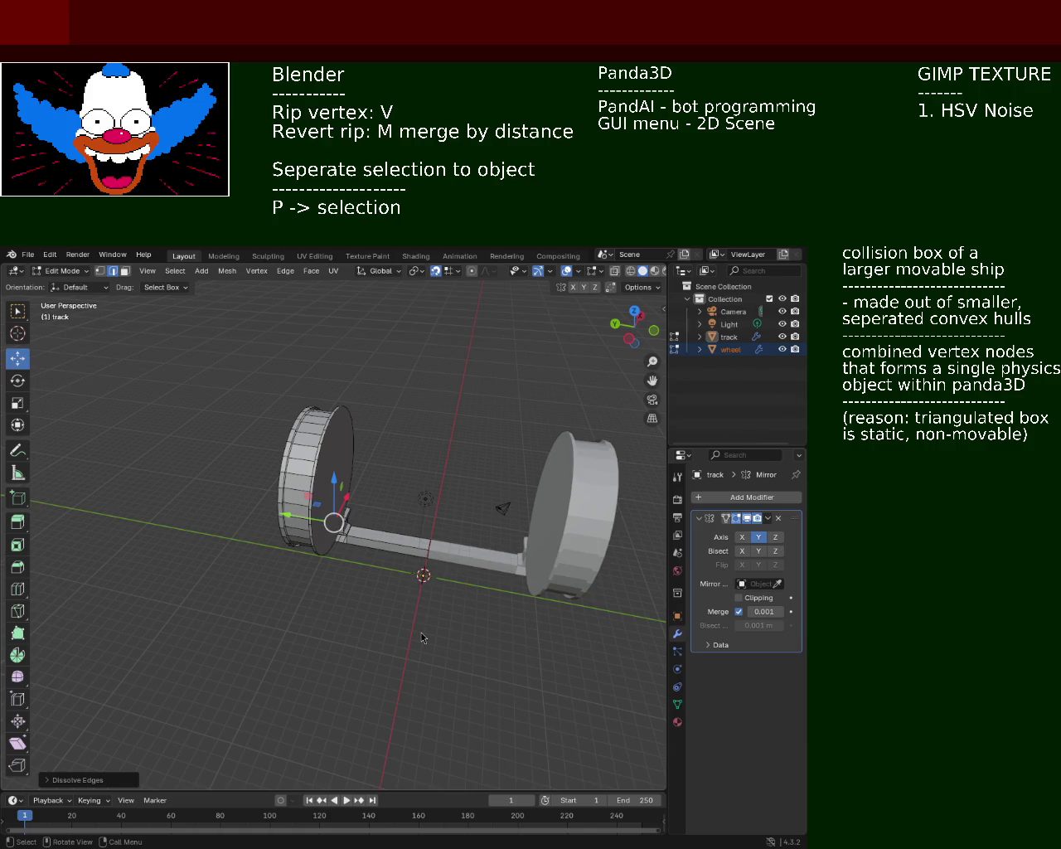
# Step: Orbit the view and zoom in on the axle post standing on the track
pyautogui.moveTo(354, 421)
pyautogui.mouseDown(button='middle')
pyautogui.moveTo(324, 492)
pyautogui.moveTo(537, 547)
pyautogui.moveTo(575, 473)
pyautogui.moveTo(611, 525)
pyautogui.moveTo(591, 502)
pyautogui.moveTo(571, 508)
pyautogui.moveTo(533, 492)
pyautogui.moveTo(303, 504)
pyautogui.moveTo(369, 414)
pyautogui.mouseUp(button='middle')
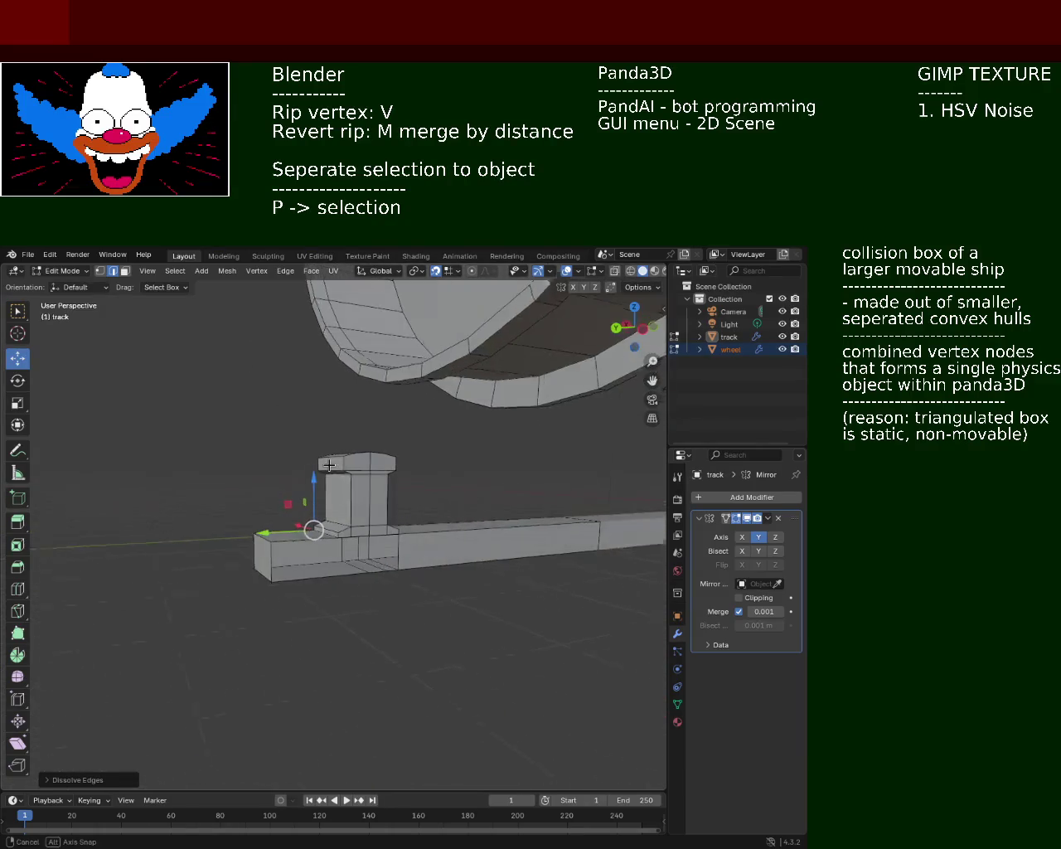
pyautogui.scroll(3, 390, 531)
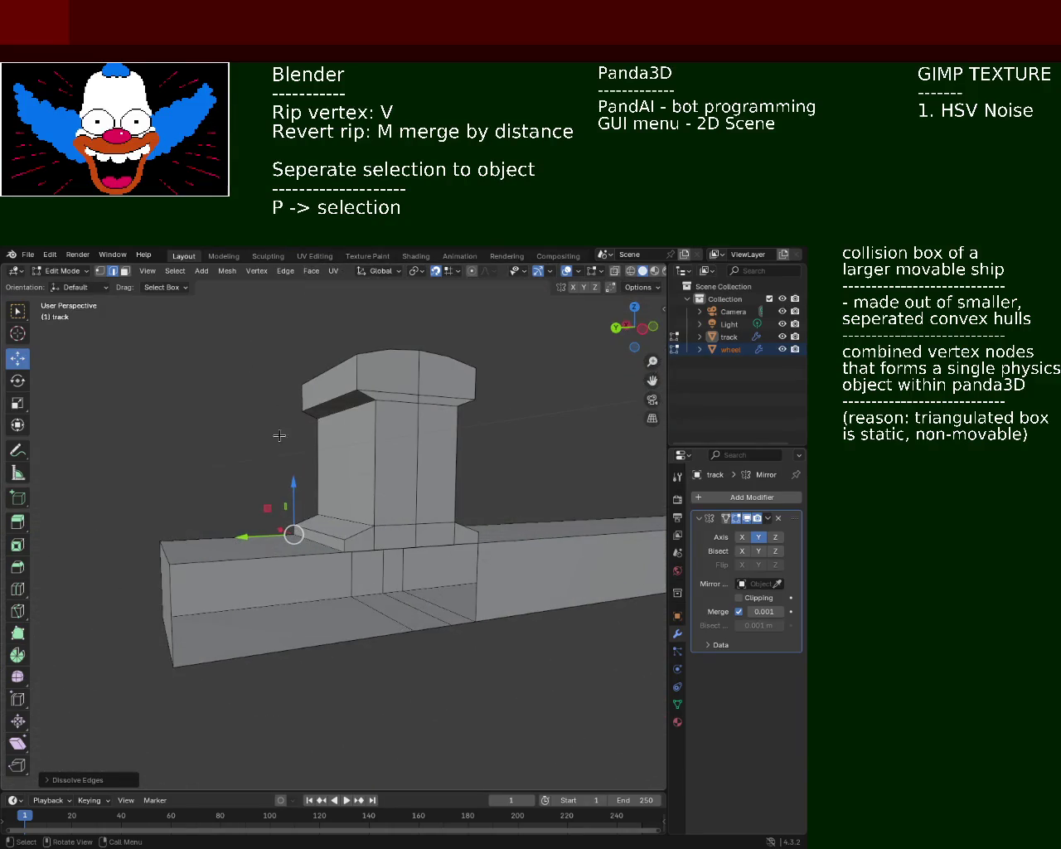
# Step: In vertex mode, select all ten vertices around the track block's front face beside the post
pyautogui.click(100, 270)
pyautogui.click(478, 543)
pyautogui.keyDown('shift'); pyautogui.click(454, 545); pyautogui.keyUp('shift')
pyautogui.keyDown('shift'); pyautogui.click(416, 546); pyautogui.keyUp('shift')
pyautogui.keyDown('shift'); pyautogui.click(374, 550); pyautogui.keyUp('shift')
pyautogui.keyDown('shift'); pyautogui.click(343, 551); pyautogui.keyUp('shift')
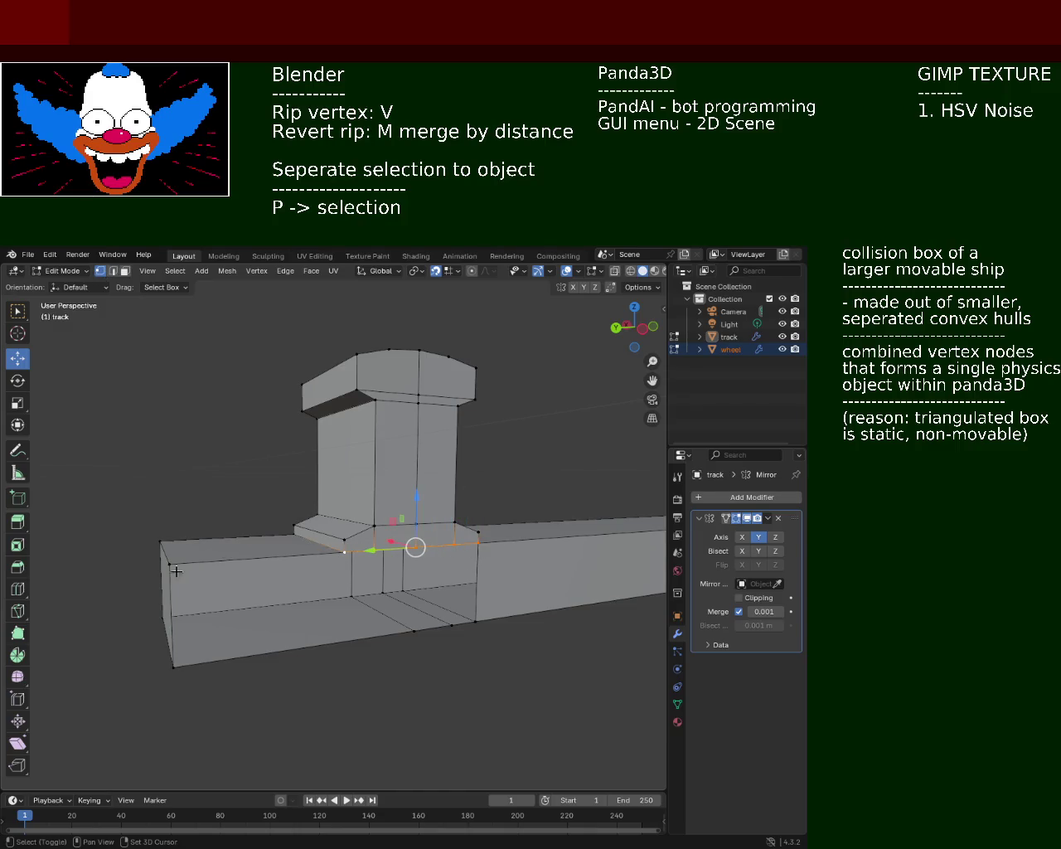
pyautogui.keyDown('shift'); pyautogui.click(168, 564); pyautogui.keyUp('shift')
pyautogui.keyDown('shift'); pyautogui.click(173, 666); pyautogui.keyUp('shift')
pyautogui.keyDown('shift'); pyautogui.click(415, 632); pyautogui.keyUp('shift')
pyautogui.keyDown('shift'); pyautogui.click(451, 624); pyautogui.keyUp('shift')
pyautogui.keyDown('shift'); pyautogui.click(475, 620); pyautogui.keyUp('shift')
pyautogui.moveTo(424, 470)
pyautogui.mouseDown(button='middle')
pyautogui.moveTo(346, 501)
pyautogui.moveTo(381, 494)
pyautogui.mouseUp(button='middle')
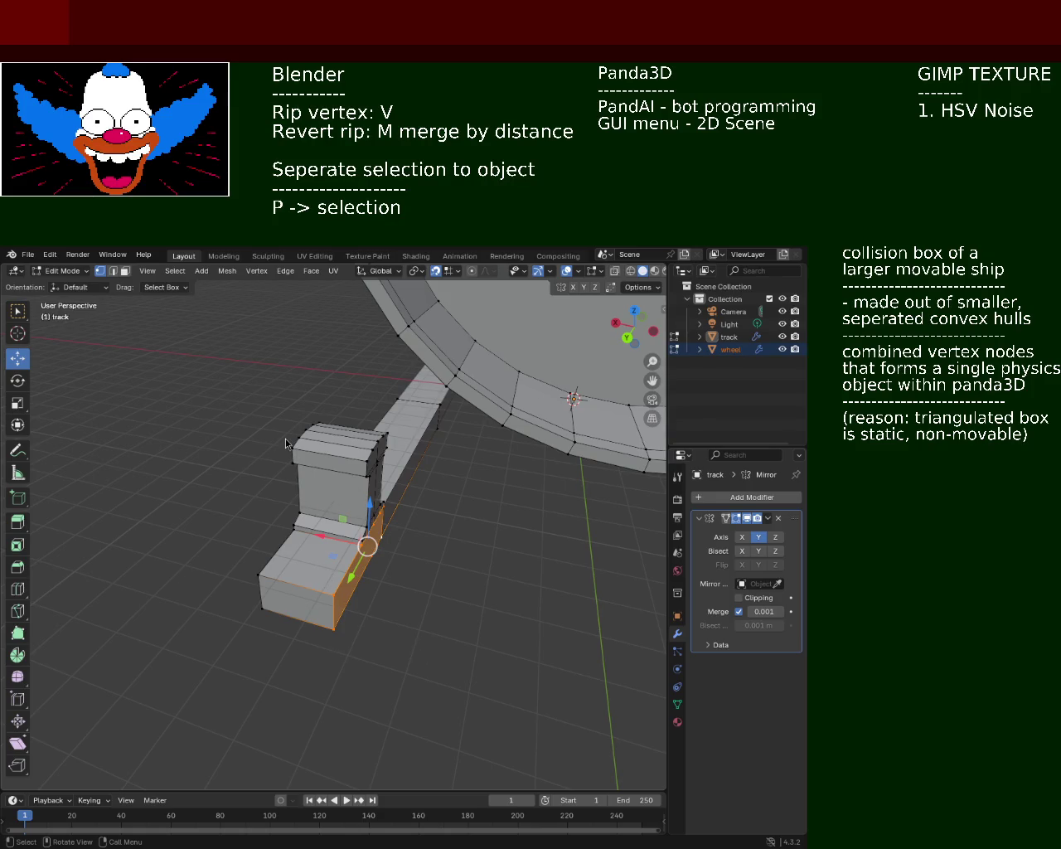
# Step: Zoom out and orbit until the entire wheel and track fit in the viewport
pyautogui.scroll(-5, 285, 438)
pyautogui.moveTo(315, 450); pyautogui.dragTo(356, 447, button='middle')
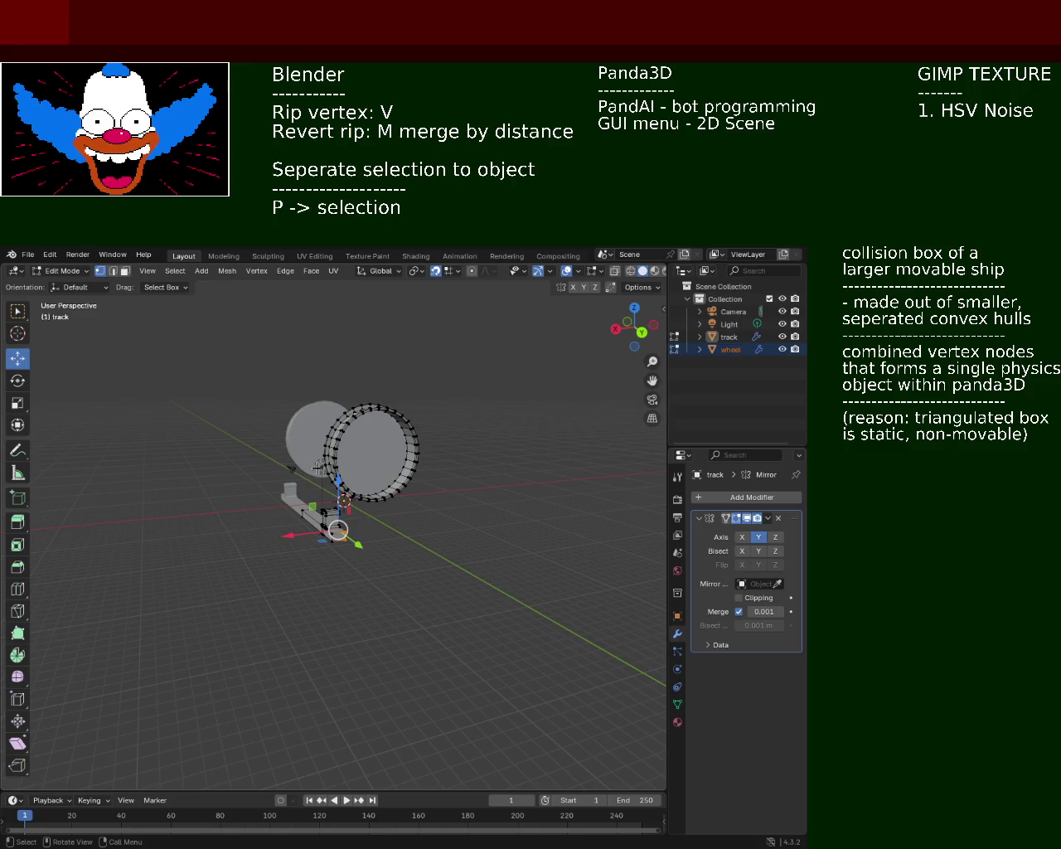
# Step: Orbit to a low side view and zoom in on the post beneath the wheel
pyautogui.moveTo(212, 468)
pyautogui.mouseDown(button='middle')
pyautogui.moveTo(393, 475)
pyautogui.moveTo(421, 461)
pyautogui.moveTo(533, 599)
pyautogui.mouseUp(button='middle')
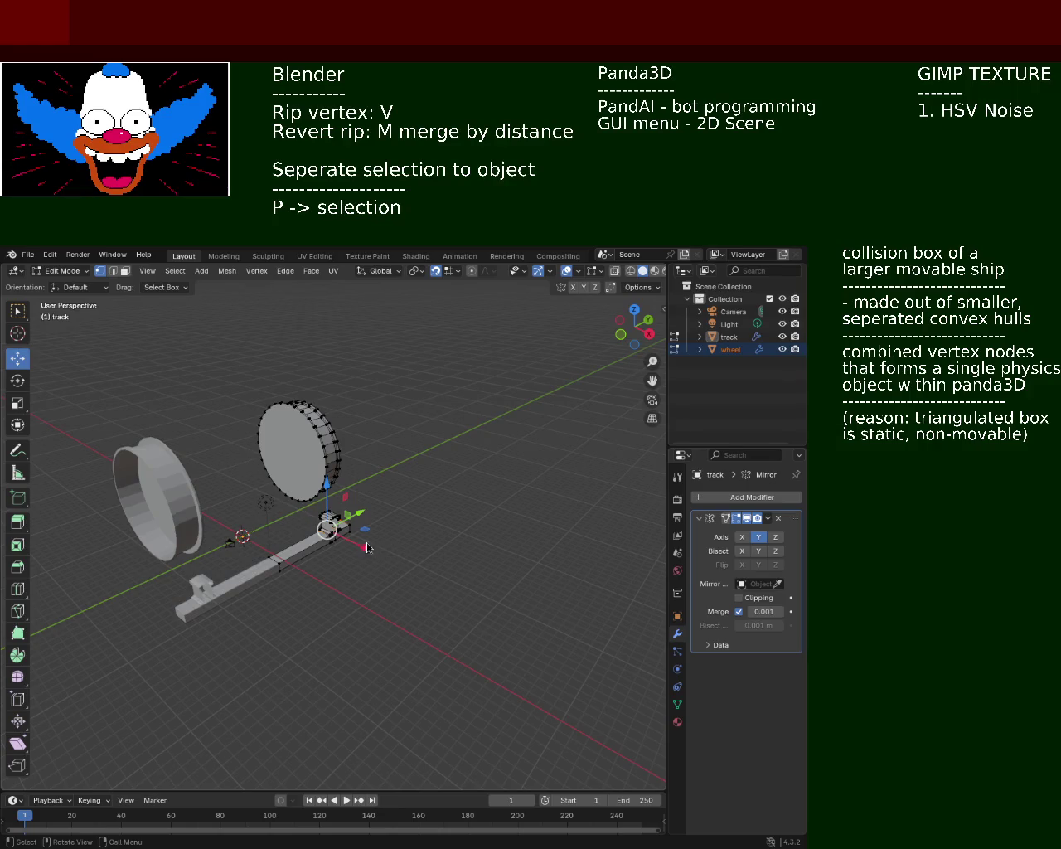
pyautogui.moveTo(391, 584)
pyautogui.mouseDown(button='middle')
pyautogui.moveTo(269, 476)
pyautogui.moveTo(313, 493)
pyautogui.mouseUp(button='middle')
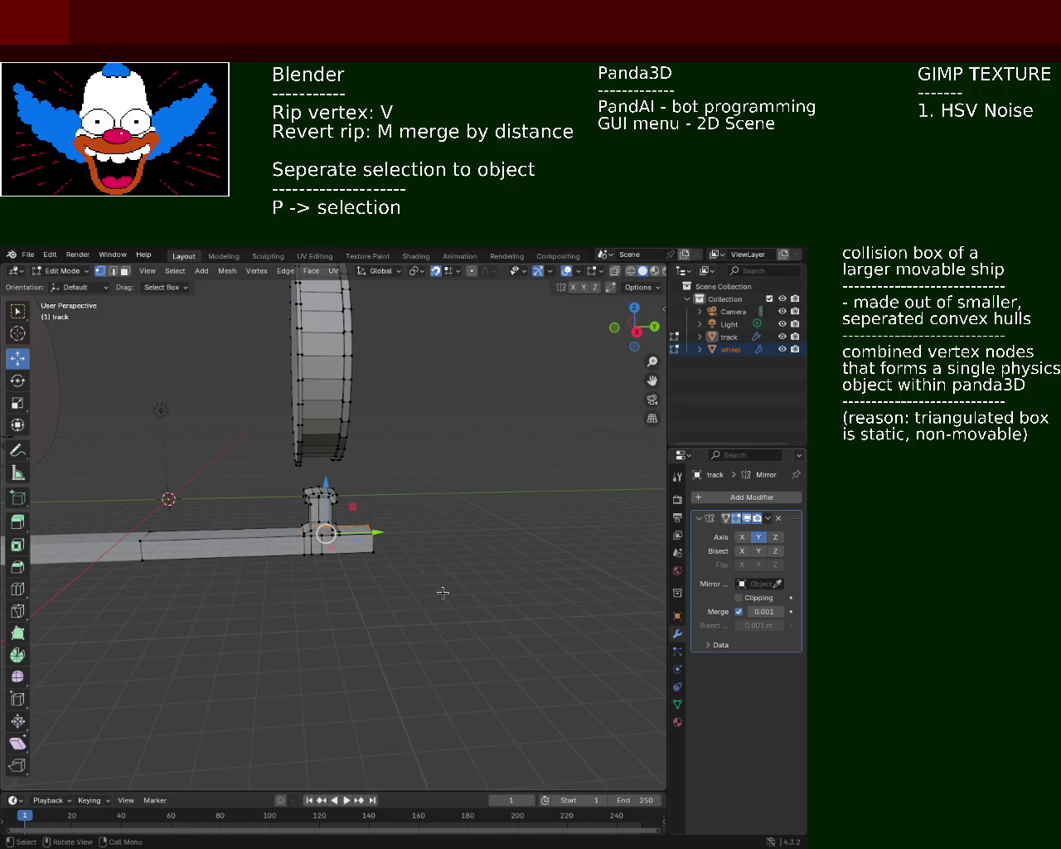
pyautogui.moveTo(385, 522)
pyautogui.keyDown('ctrl'); pyautogui.mouseDown(button='middle')
pyautogui.moveTo(371, 457)
pyautogui.moveTo(388, 653)
pyautogui.moveTo(373, 419)
pyautogui.moveTo(343, 461)
pyautogui.moveTo(426, 407)
pyautogui.moveTo(455, 428)
pyautogui.mouseUp(button='middle'); pyautogui.keyUp('ctrl')
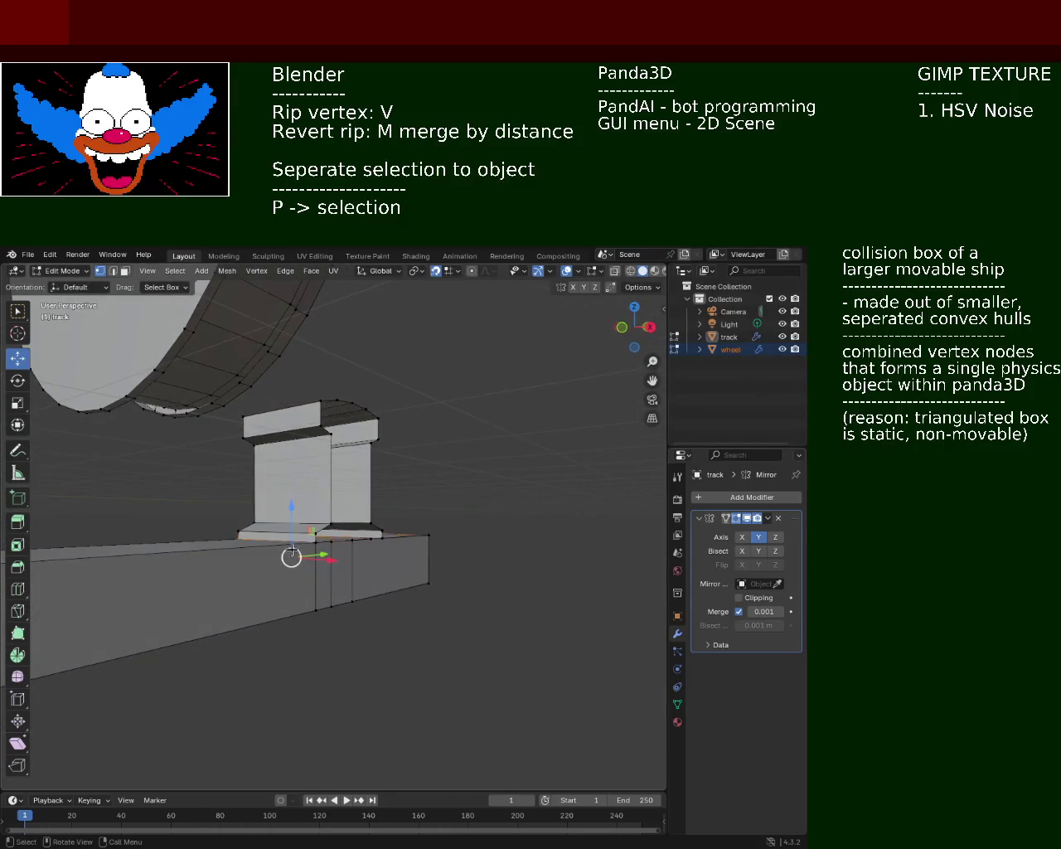
# Step: Try selecting the post's base and top corner vertices, then clear the selection
pyautogui.moveTo(334, 542); pyautogui.dragTo(329, 557, button='middle')
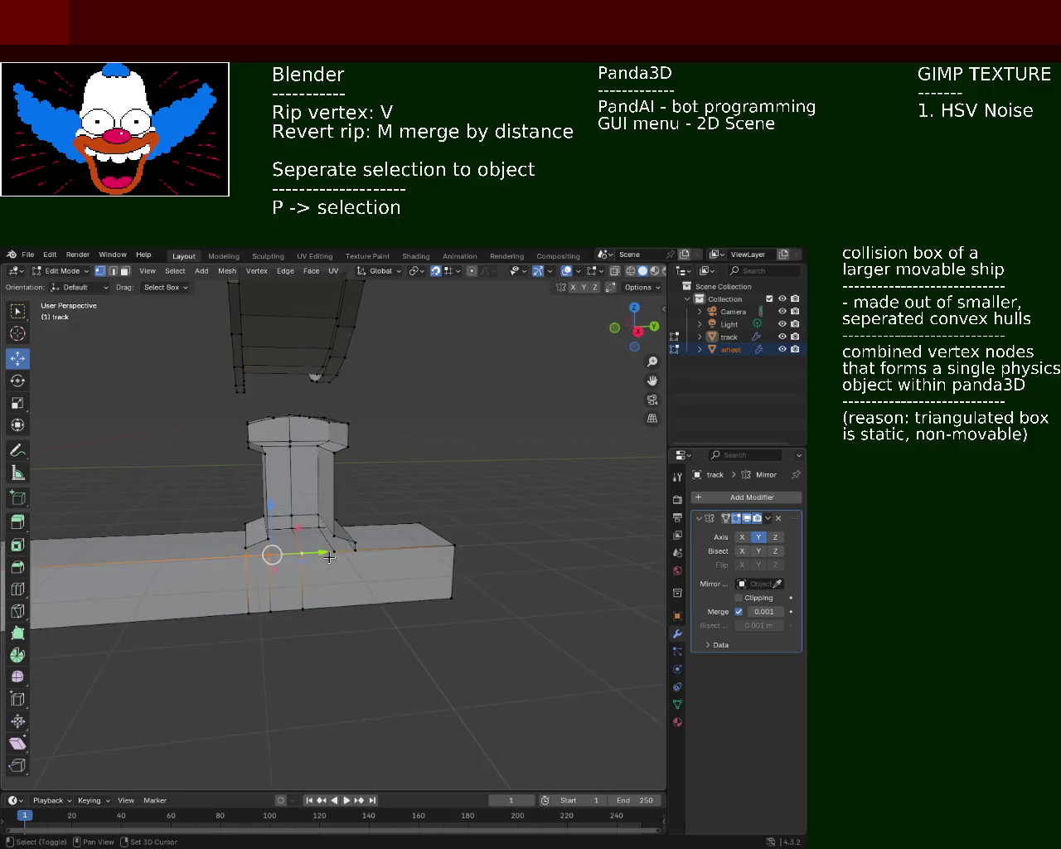
pyautogui.keyDown('shift'); pyautogui.click(334, 535); pyautogui.keyUp('shift')
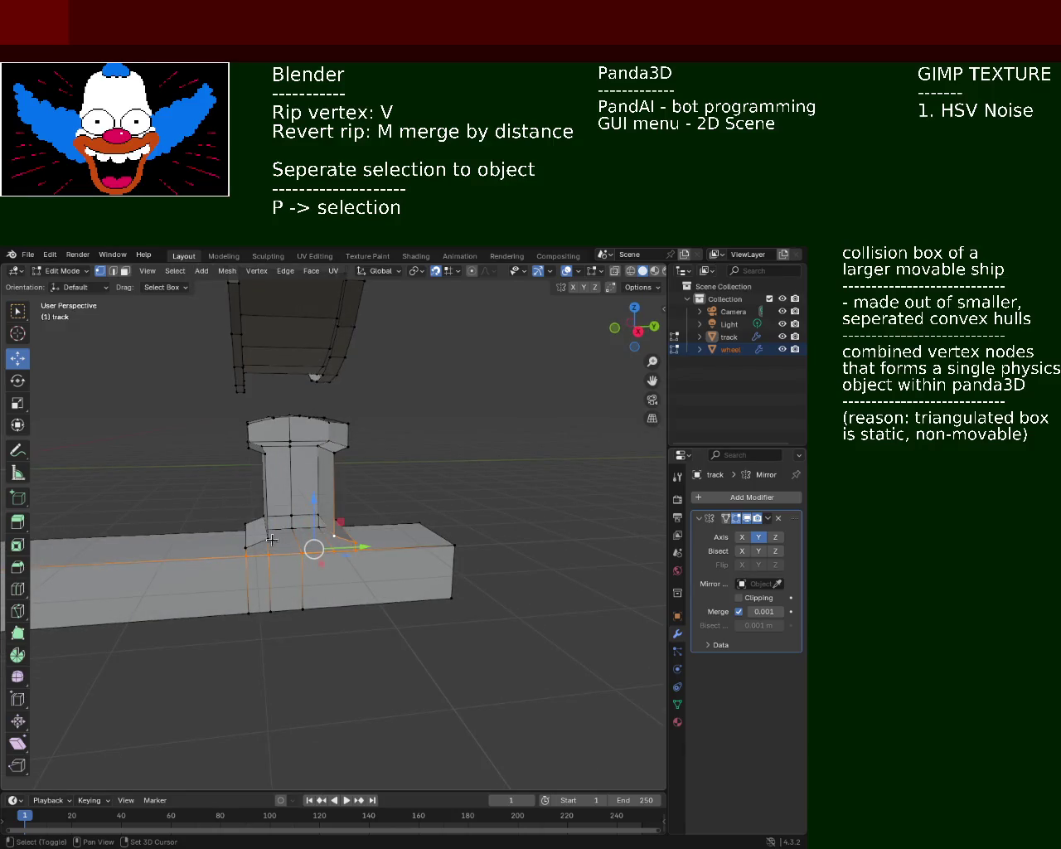
pyautogui.keyDown('shift'); pyautogui.click(248, 546); pyautogui.keyUp('shift')
pyautogui.keyDown('shift'); pyautogui.click(250, 443); pyautogui.keyUp('shift')
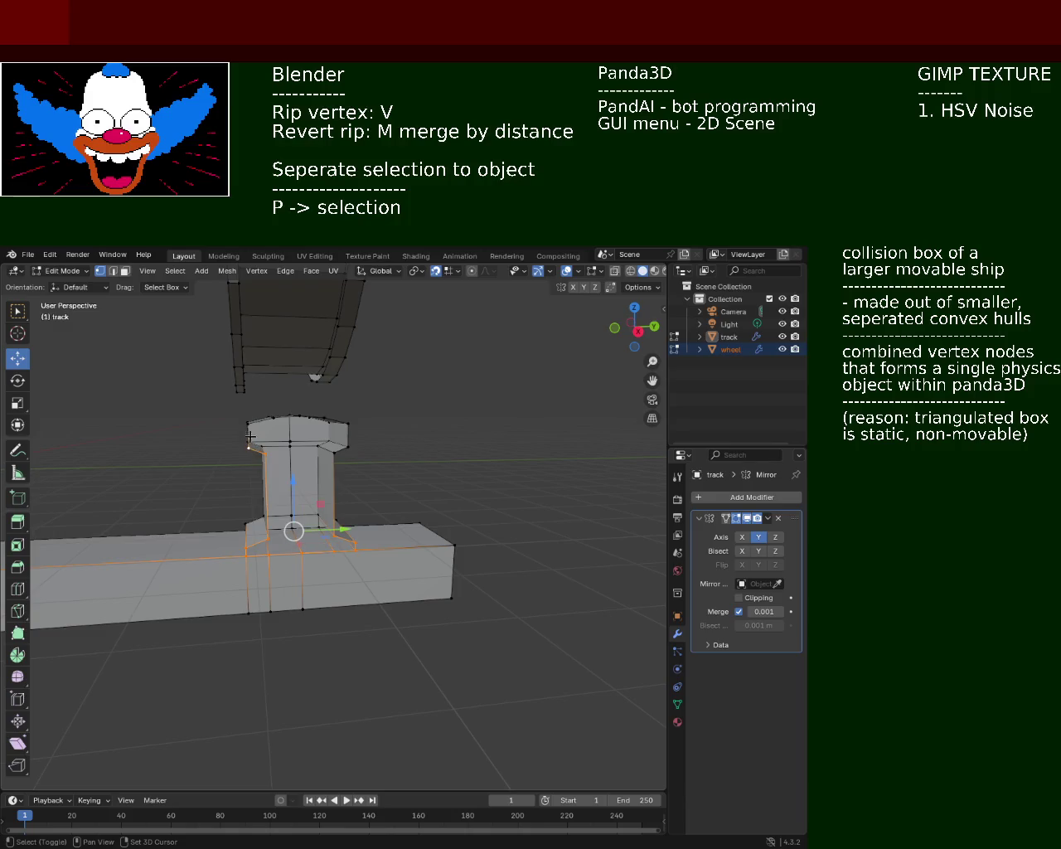
pyautogui.moveTo(269, 421); pyautogui.dragTo(332, 469, button='middle')
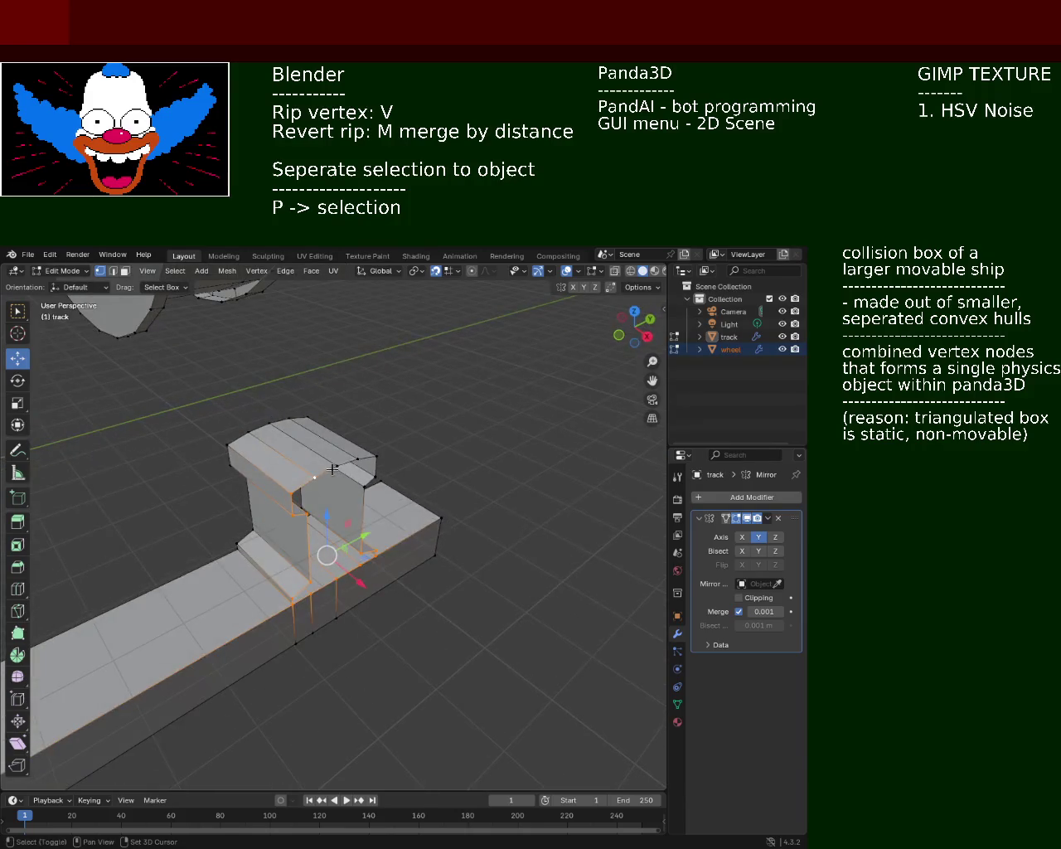
pyautogui.keyDown('shift'); pyautogui.click(359, 461); pyautogui.keyUp('shift')
pyautogui.keyDown('shift'); pyautogui.click(377, 455); pyautogui.keyUp('shift')
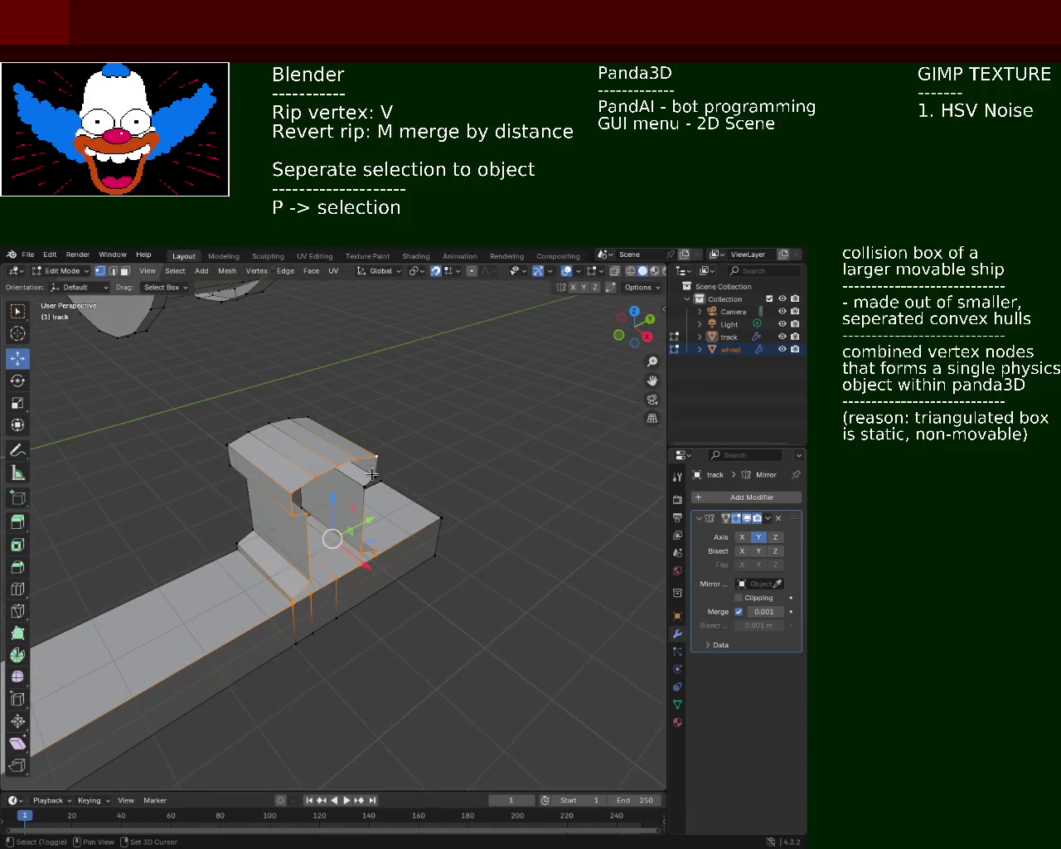
pyautogui.moveTo(414, 521)
pyautogui.mouseDown(button='middle')
pyautogui.moveTo(489, 460)
pyautogui.moveTo(391, 443)
pyautogui.moveTo(381, 455)
pyautogui.mouseUp(button='middle')
pyautogui.click(492, 457)
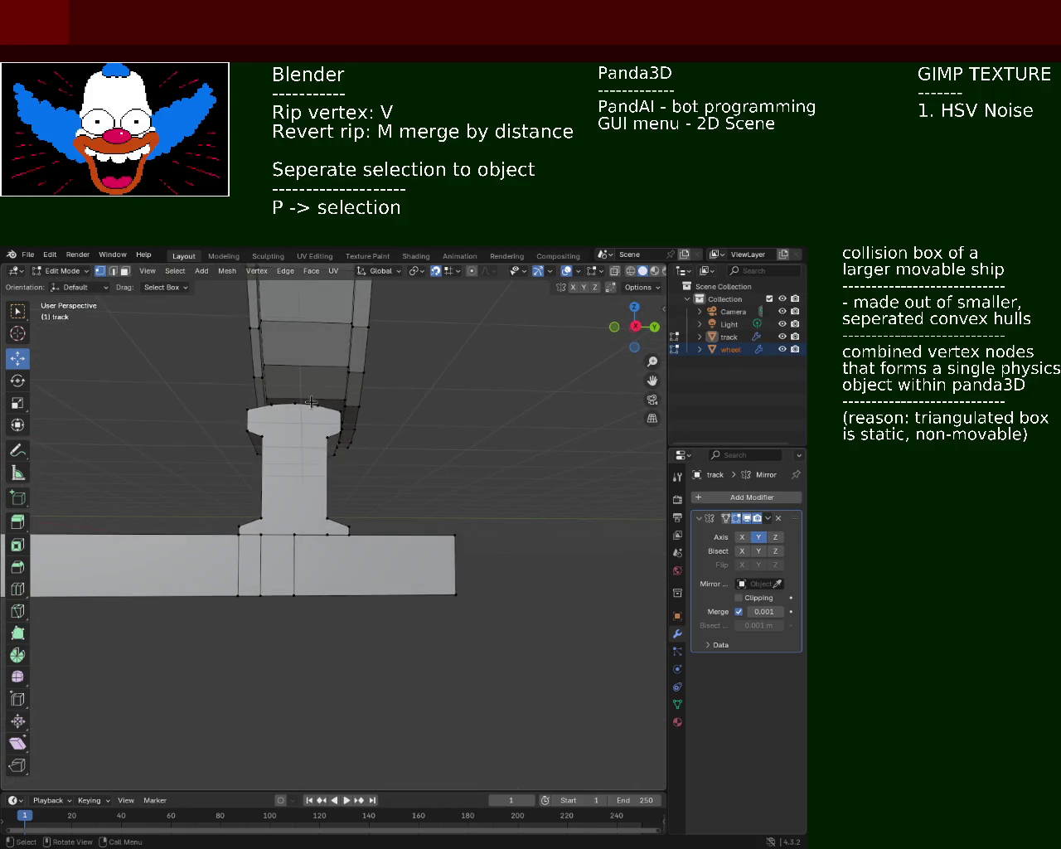
# Step: Orbit and zoom out to frame the post and its base under the wheel rim
pyautogui.moveTo(192, 490)
pyautogui.mouseDown(button='middle')
pyautogui.moveTo(378, 550)
pyautogui.moveTo(295, 516)
pyautogui.moveTo(304, 450)
pyautogui.moveTo(388, 538)
pyautogui.moveTo(126, 544)
pyautogui.moveTo(85, 509)
pyautogui.moveTo(113, 513)
pyautogui.mouseUp(button='middle')
pyautogui.scroll(-2, 305, 451)
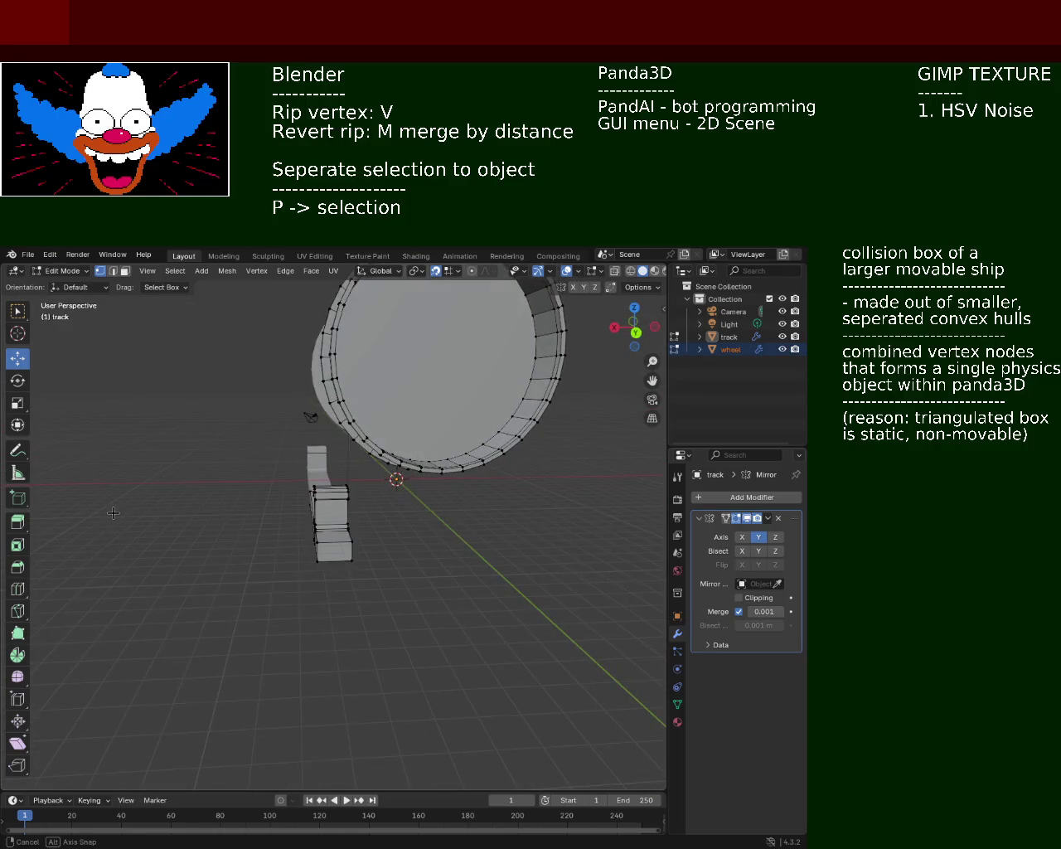
pyautogui.moveTo(311, 534)
pyautogui.mouseDown(button='middle')
pyautogui.moveTo(194, 516)
pyautogui.moveTo(182, 489)
pyautogui.mouseUp(button='middle')
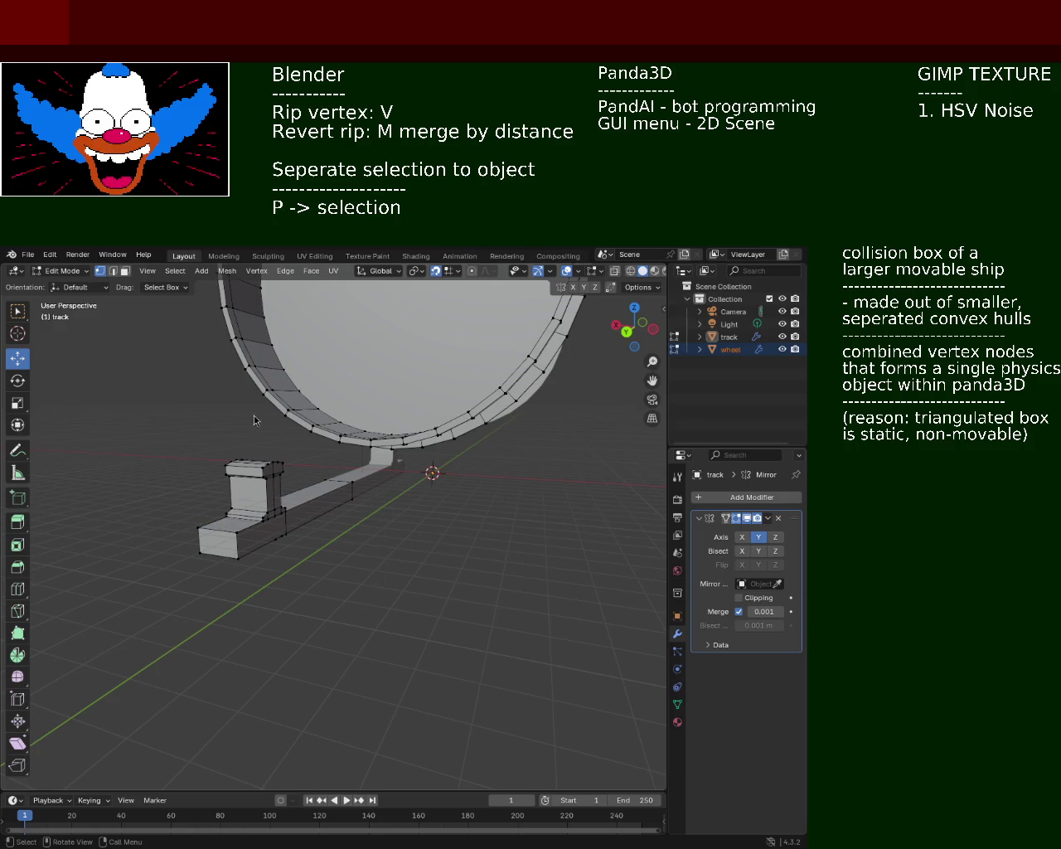
pyautogui.moveTo(257, 414)
pyautogui.mouseDown(button='middle')
pyautogui.moveTo(172, 469)
pyautogui.moveTo(194, 467)
pyautogui.moveTo(194, 439)
pyautogui.moveTo(171, 443)
pyautogui.moveTo(162, 463)
pyautogui.moveTo(182, 478)
pyautogui.moveTo(438, 462)
pyautogui.moveTo(246, 483)
pyautogui.mouseUp(button='middle')
# Step: Click through the post's base, centre-line, upper and lower corner vertices
pyautogui.click(265, 527)
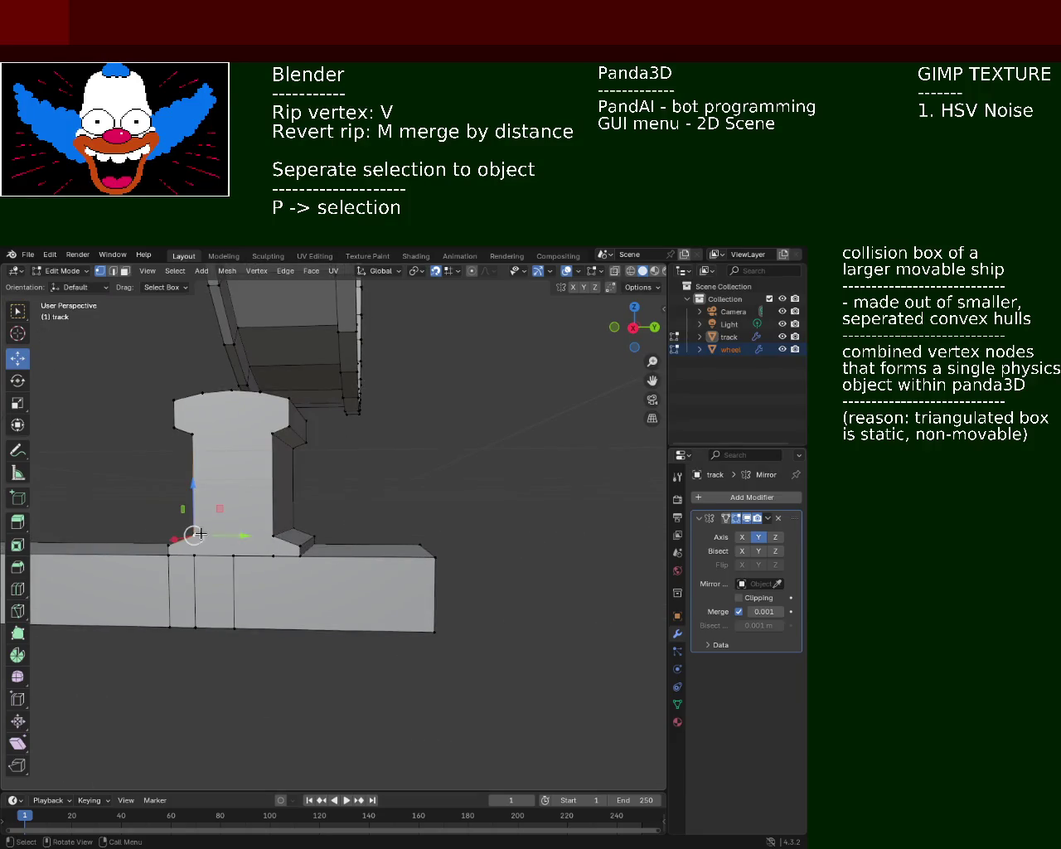
pyautogui.keyDown('shift'); pyautogui.click(265, 527); pyautogui.keyUp('shift')
pyautogui.click(235, 550)
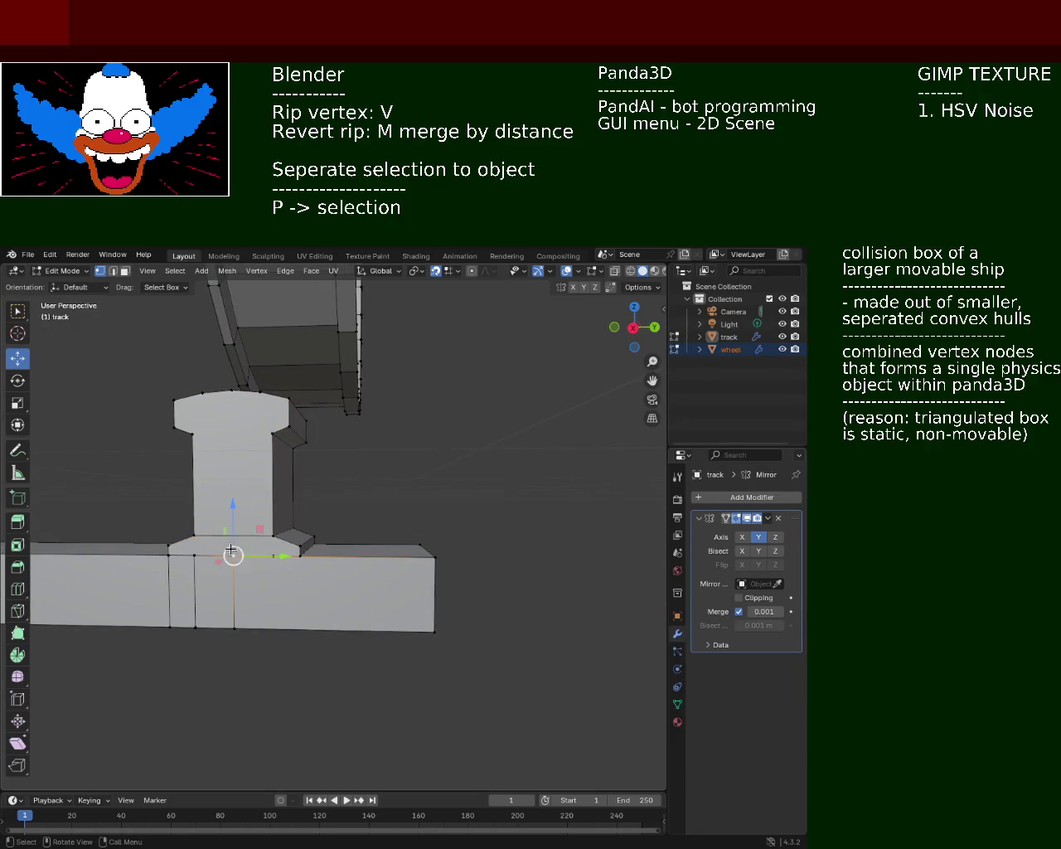
pyautogui.keyDown('ctrl'); pyautogui.click(235, 395); pyautogui.keyUp('ctrl')
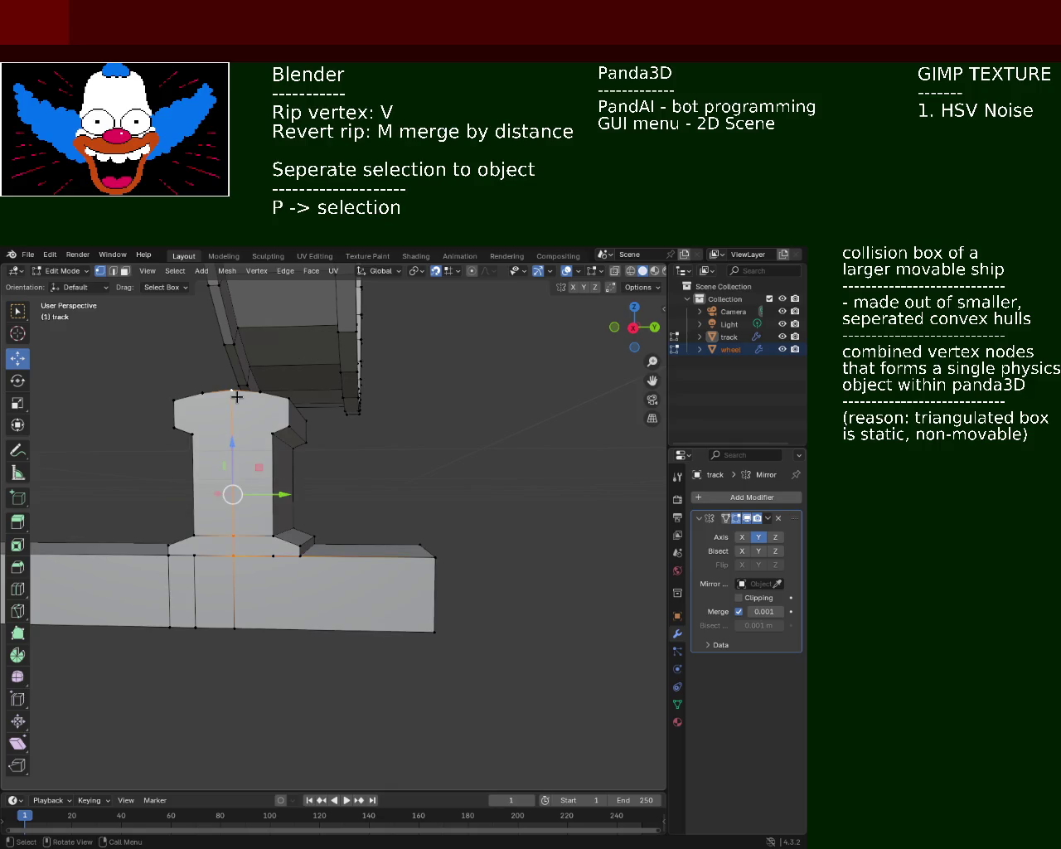
pyautogui.click(255, 380)
pyautogui.click(267, 434)
pyautogui.keyDown('shift'); pyautogui.click(190, 439); pyautogui.keyUp('shift')
pyautogui.click(190, 438)
pyautogui.click(192, 554)
pyautogui.keyDown('shift'); pyautogui.click(190, 531); pyautogui.keyUp('shift')
pyautogui.click(273, 554)
pyautogui.keyDown('shift'); pyautogui.click(268, 539); pyautogui.keyUp('shift')
# Step: Select the post's upper-left and upper-right vertices, then zoom in close on the post
pyautogui.moveTo(269, 539)
pyautogui.mouseDown(button='middle')
pyautogui.moveTo(461, 489)
pyautogui.moveTo(405, 469)
pyautogui.moveTo(261, 460)
pyautogui.mouseUp(button='middle')
pyautogui.click(221, 471)
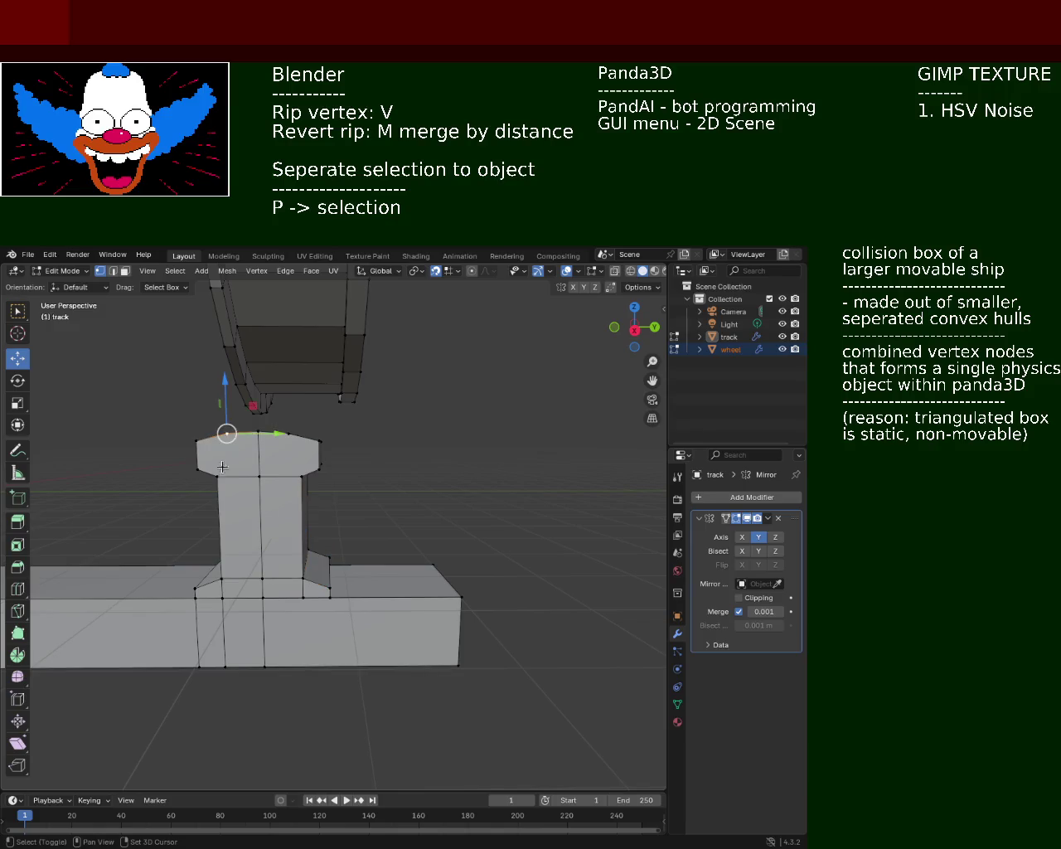
pyautogui.click(289, 434)
pyautogui.click(295, 452)
pyautogui.click(301, 476)
pyautogui.moveTo(265, 466)
pyautogui.mouseDown(button='middle')
pyautogui.moveTo(360, 478)
pyautogui.moveTo(464, 448)
pyautogui.moveTo(506, 420)
pyautogui.moveTo(324, 422)
pyautogui.moveTo(308, 429)
pyautogui.moveTo(258, 517)
pyautogui.moveTo(347, 523)
pyautogui.moveTo(329, 559)
pyautogui.moveTo(543, 545)
pyautogui.moveTo(389, 483)
pyautogui.moveTo(376, 543)
pyautogui.moveTo(165, 302)
pyautogui.mouseUp(button='middle')
# Step: In edge mode, dissolve the two top edges of the track post
pyautogui.press('2')
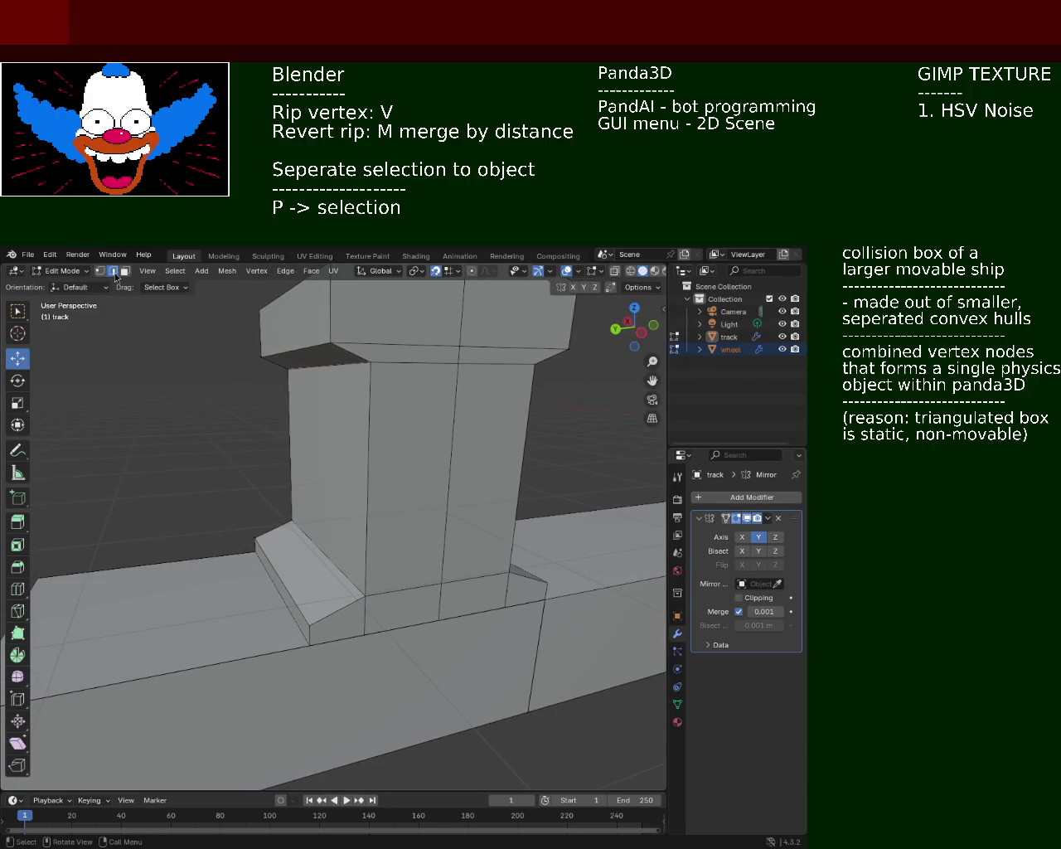
pyautogui.keyDown('shift'); pyautogui.click(447, 345); pyautogui.keyUp('shift')
pyautogui.keyDown('shift'); pyautogui.click(478, 347); pyautogui.keyUp('shift')
pyautogui.press('x')
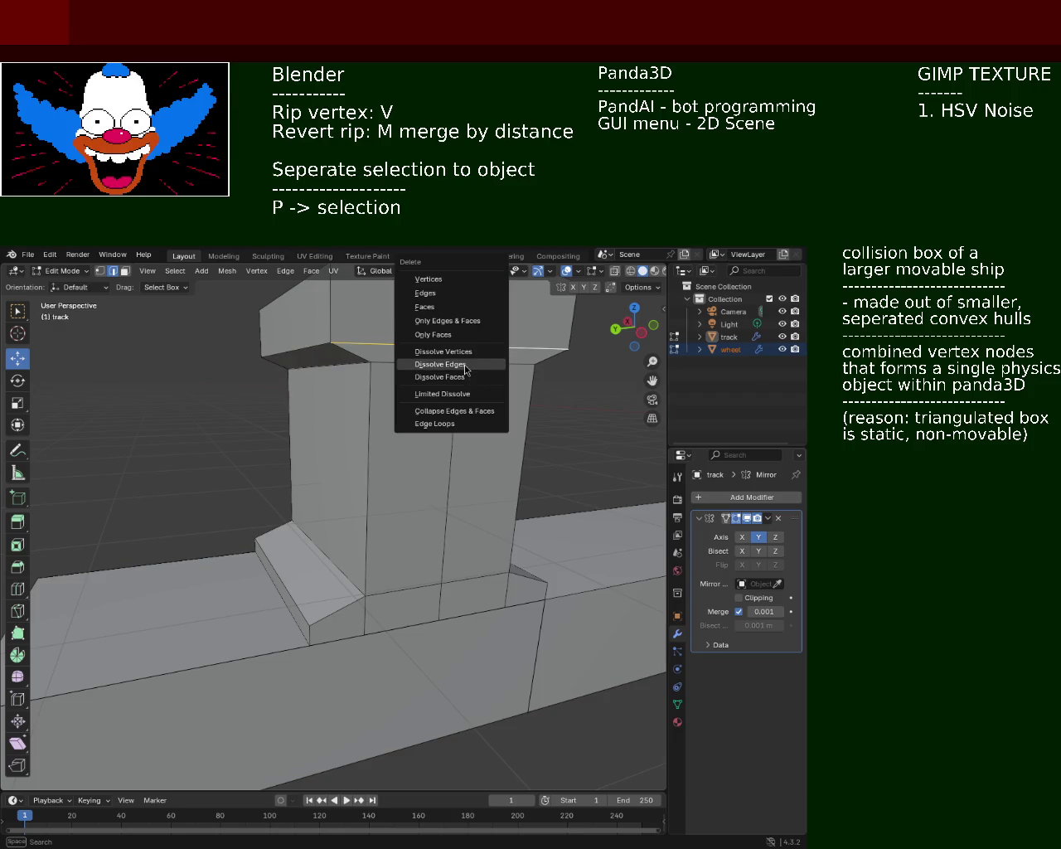
pyautogui.click(466, 369)
# Step: View the cleaned post from higher up and select the left edge of its top
pyautogui.moveTo(415, 398); pyautogui.dragTo(348, 439, button='middle')
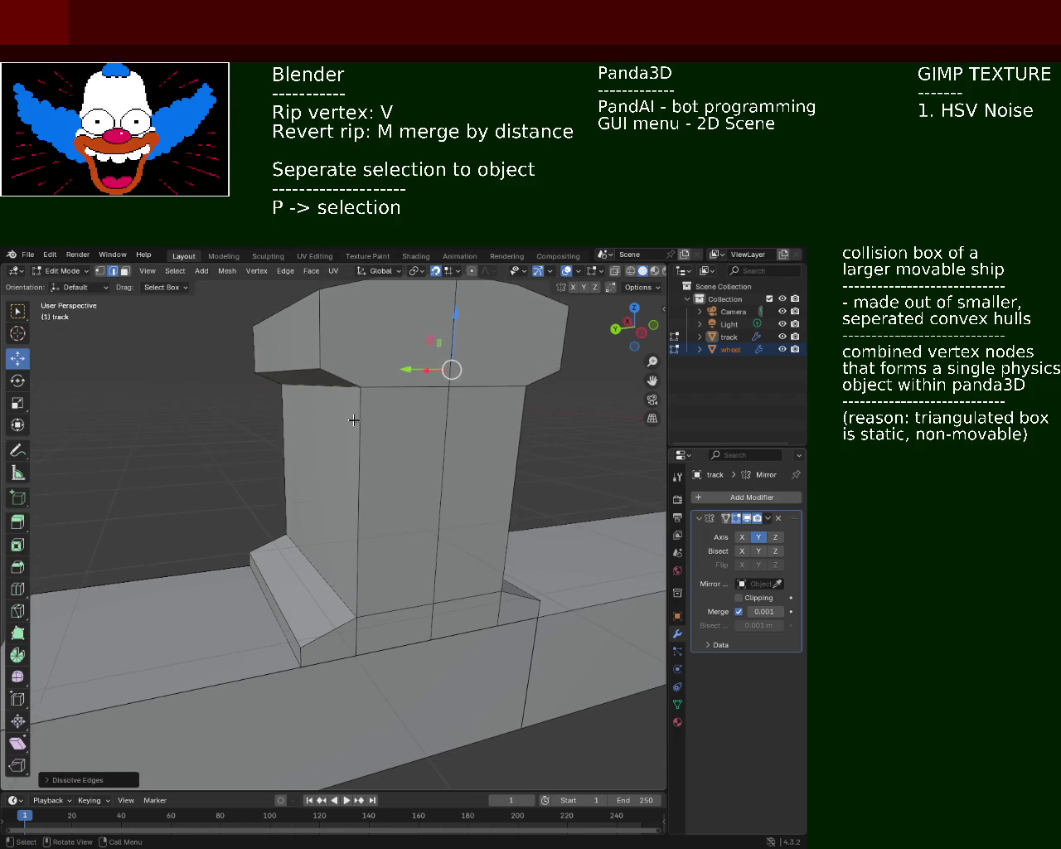
pyautogui.moveTo(448, 365)
pyautogui.mouseDown(button='middle')
pyautogui.moveTo(424, 504)
pyautogui.moveTo(432, 529)
pyautogui.moveTo(558, 534)
pyautogui.moveTo(512, 499)
pyautogui.mouseUp(button='middle')
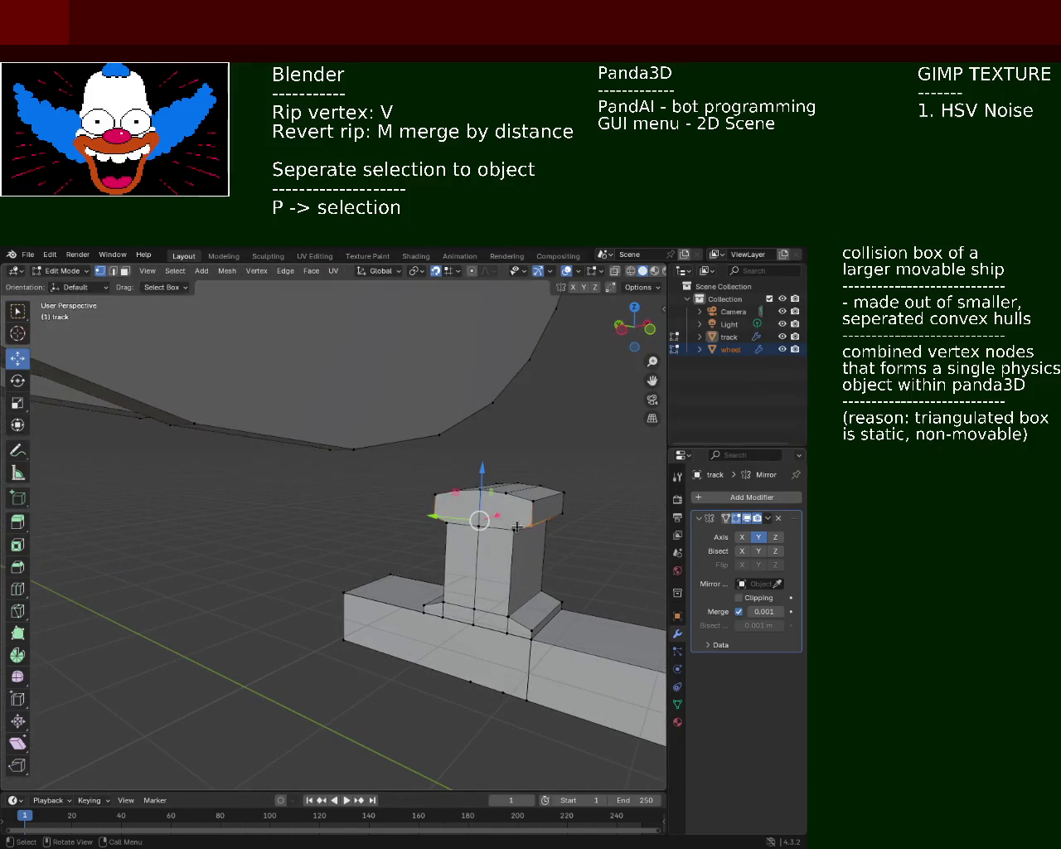
pyautogui.click(451, 518)
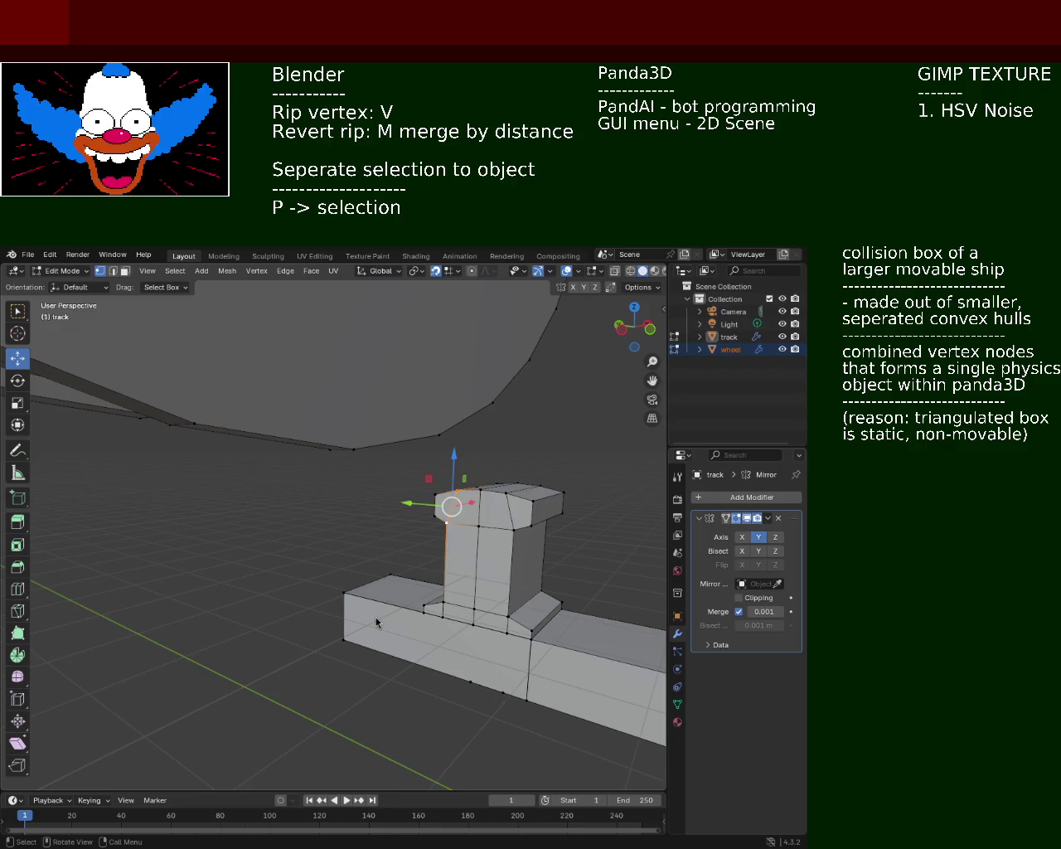
# Step: Zoom and orbit over the track post, then save train.blend
pyautogui.moveTo(448, 498)
pyautogui.keyDown('ctrl'); pyautogui.mouseDown(button='middle')
pyautogui.moveTo(272, 545)
pyautogui.moveTo(288, 557)
pyautogui.moveTo(357, 528)
pyautogui.mouseUp(button='middle'); pyautogui.keyUp('ctrl')
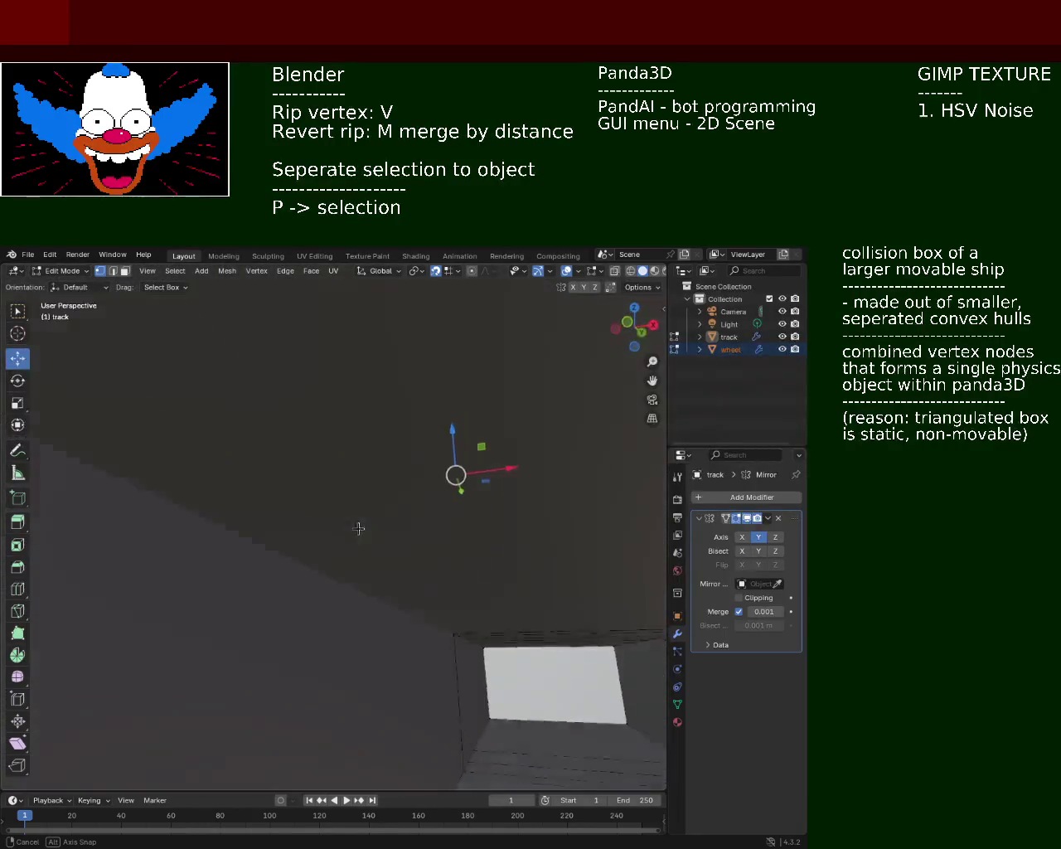
pyautogui.moveTo(358, 528)
pyautogui.mouseDown(button='middle')
pyautogui.moveTo(301, 575)
pyautogui.moveTo(172, 463)
pyautogui.moveTo(216, 474)
pyautogui.moveTo(386, 568)
pyautogui.moveTo(419, 515)
pyautogui.moveTo(439, 550)
pyautogui.mouseUp(button='middle')
pyautogui.hotkey('ctrl', 's')
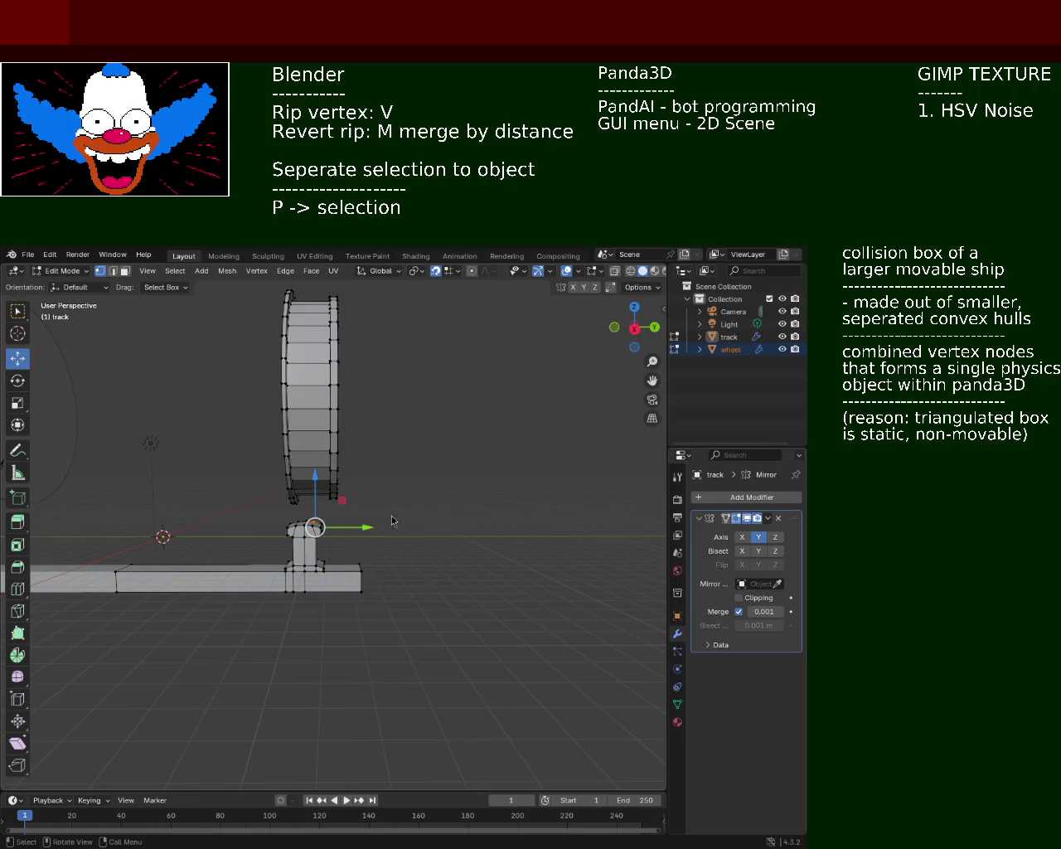
pyautogui.moveTo(219, 411)
pyautogui.mouseDown(button='middle')
pyautogui.moveTo(406, 379)
pyautogui.moveTo(390, 384)
pyautogui.mouseUp(button='middle')
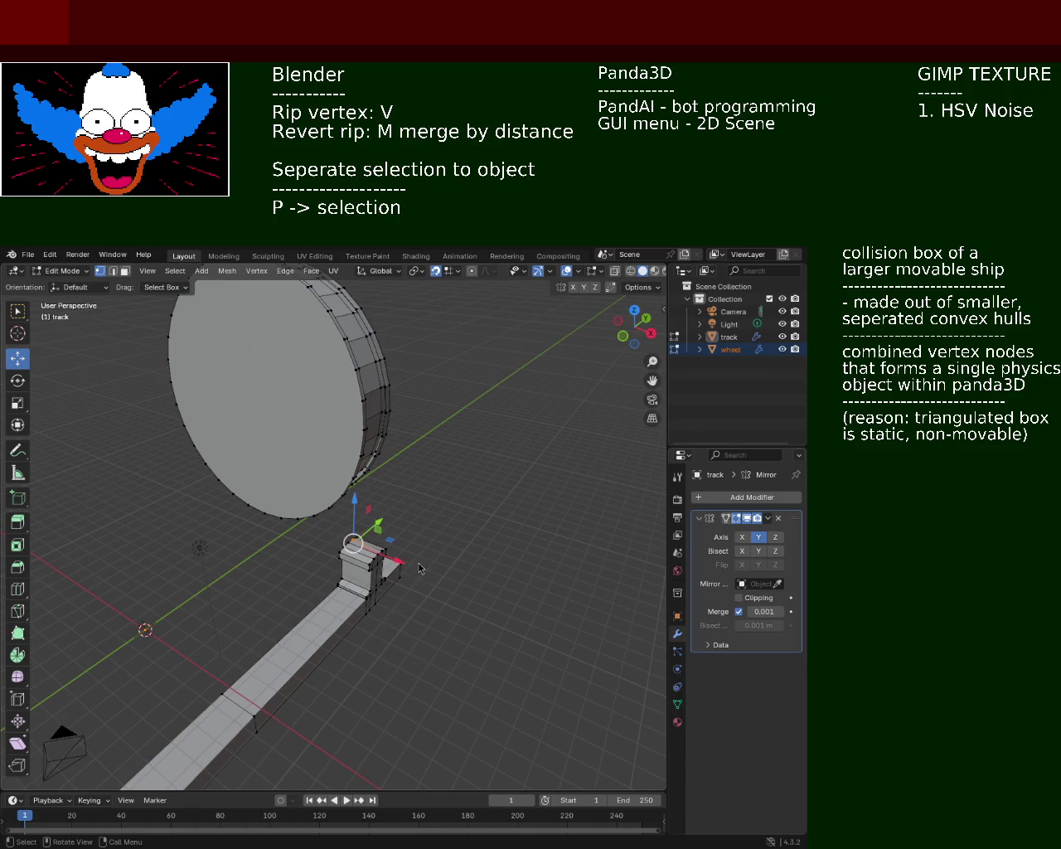
pyautogui.moveTo(425, 512)
pyautogui.mouseDown(button='middle')
pyautogui.moveTo(326, 504)
pyautogui.moveTo(352, 404)
pyautogui.moveTo(336, 421)
pyautogui.moveTo(354, 467)
pyautogui.mouseUp(button='middle')
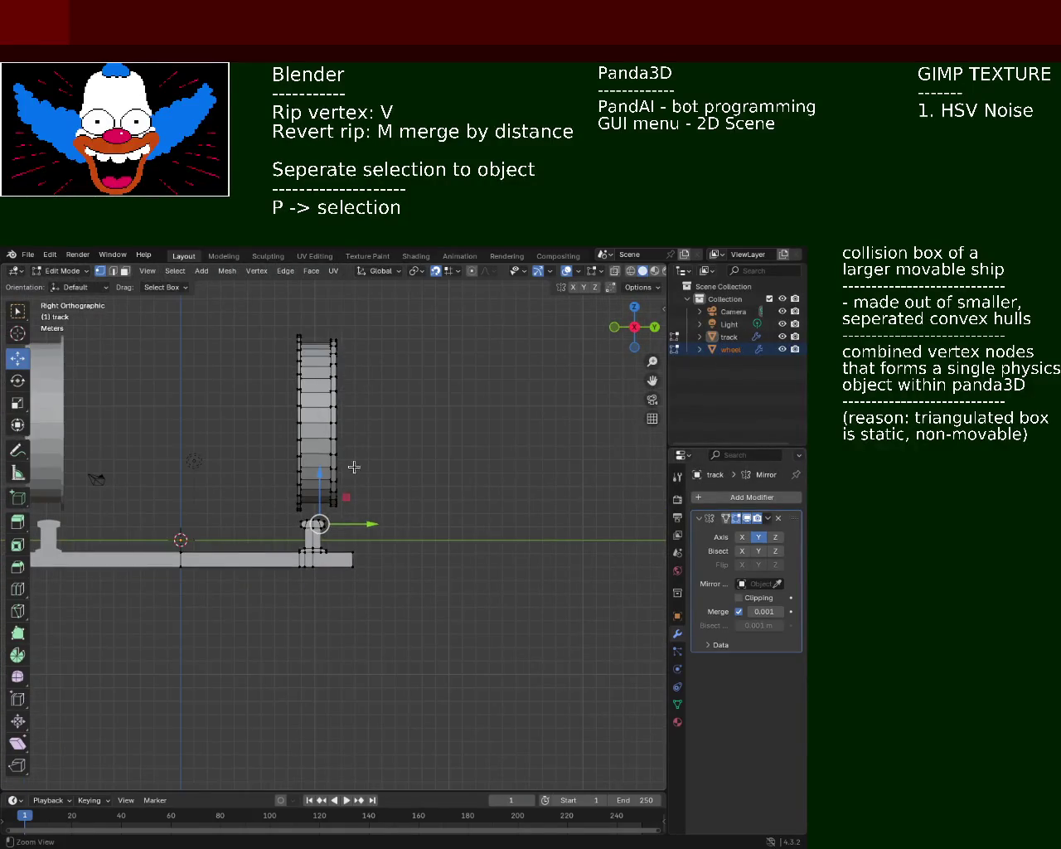
pyautogui.click(630, 271)
pyautogui.moveTo(315, 313); pyautogui.dragTo(332, 513)
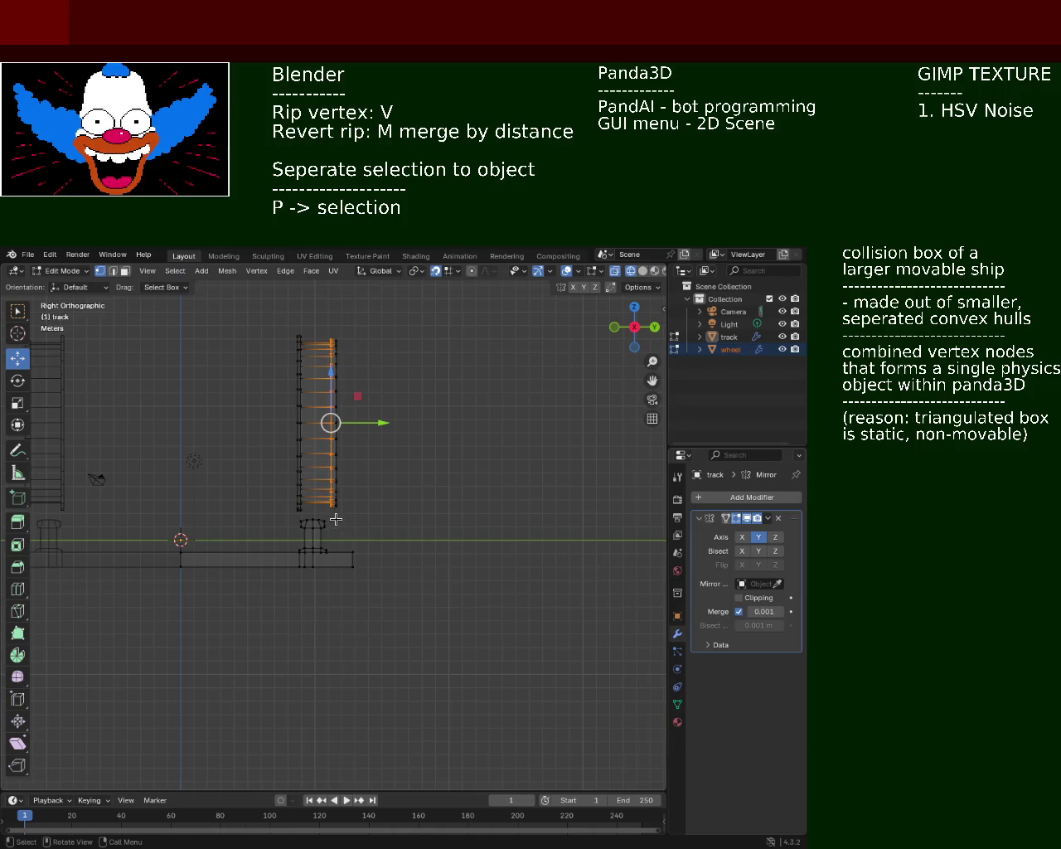
pyautogui.click(642, 271)
pyautogui.keyDown('ctrl'); pyautogui.moveTo(329, 423); pyautogui.dragTo(330, 402, button='middle'); pyautogui.keyUp('ctrl')
pyautogui.scroll(5, 330, 402)
pyautogui.scroll(3, 368, 384)
pyautogui.moveTo(395, 412)
pyautogui.mouseDown(button='middle')
pyautogui.moveTo(406, 383)
pyautogui.moveTo(425, 438)
pyautogui.moveTo(351, 398)
pyautogui.moveTo(362, 398)
pyautogui.moveTo(303, 455)
pyautogui.moveTo(203, 430)
pyautogui.moveTo(367, 440)
pyautogui.moveTo(362, 455)
pyautogui.moveTo(381, 420)
pyautogui.moveTo(452, 438)
pyautogui.moveTo(473, 474)
pyautogui.moveTo(500, 489)
pyautogui.moveTo(374, 490)
pyautogui.moveTo(390, 509)
pyautogui.moveTo(403, 498)
pyautogui.moveTo(542, 481)
pyautogui.moveTo(336, 433)
pyautogui.moveTo(273, 447)
pyautogui.moveTo(276, 439)
pyautogui.mouseUp(button='middle')
pyautogui.scroll(-3, 362, 455)
pyautogui.scroll(2, 474, 474)
pyautogui.click(303, 392)
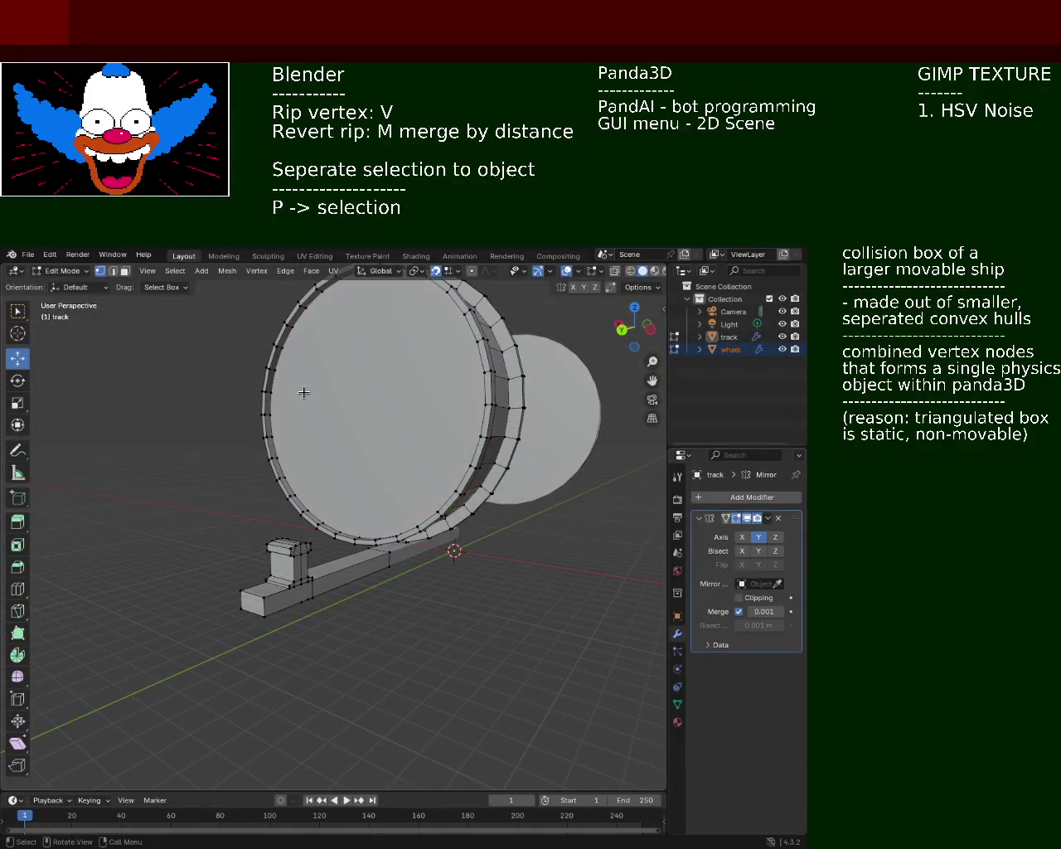
# Step: In face mode, delete only the wheel's flat disc face, keeping the rim
pyautogui.moveTo(321, 397); pyautogui.dragTo(166, 284, button='middle')
pyautogui.click(126, 272)
pyautogui.click(367, 408)
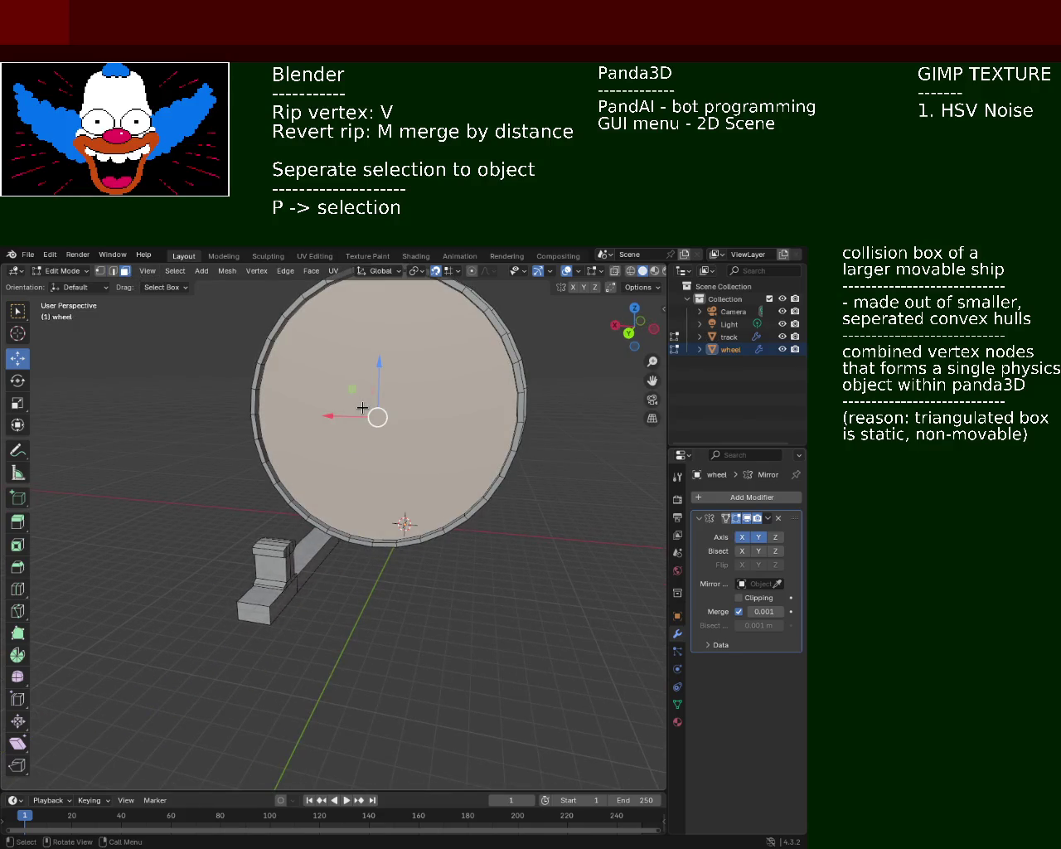
pyautogui.press('x')
pyautogui.click(348, 351)
# Step: Inspect the opened wheel rim from several angles and save train.blend
pyautogui.moveTo(348, 351)
pyautogui.mouseDown(button='middle')
pyautogui.moveTo(425, 376)
pyautogui.moveTo(544, 359)
pyautogui.mouseUp(button='middle')
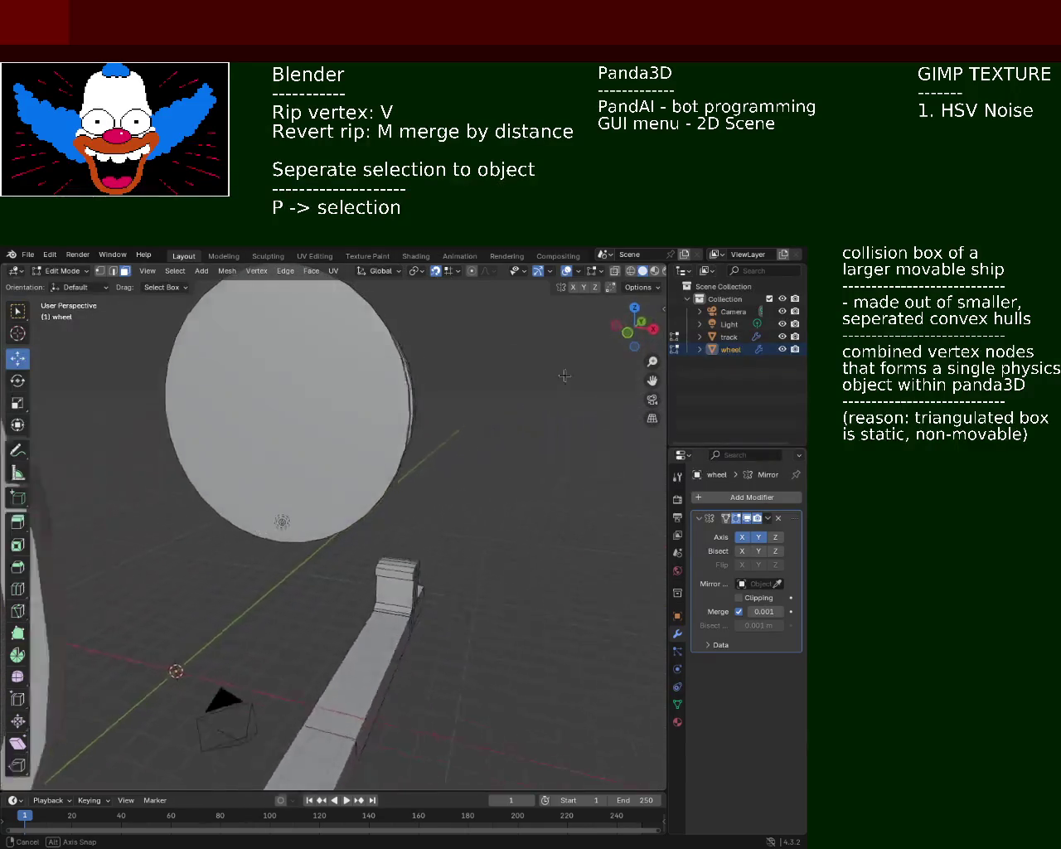
pyautogui.scroll(5, 497, 373)
pyautogui.scroll(1, 455, 379)
pyautogui.scroll(-1, 448, 383)
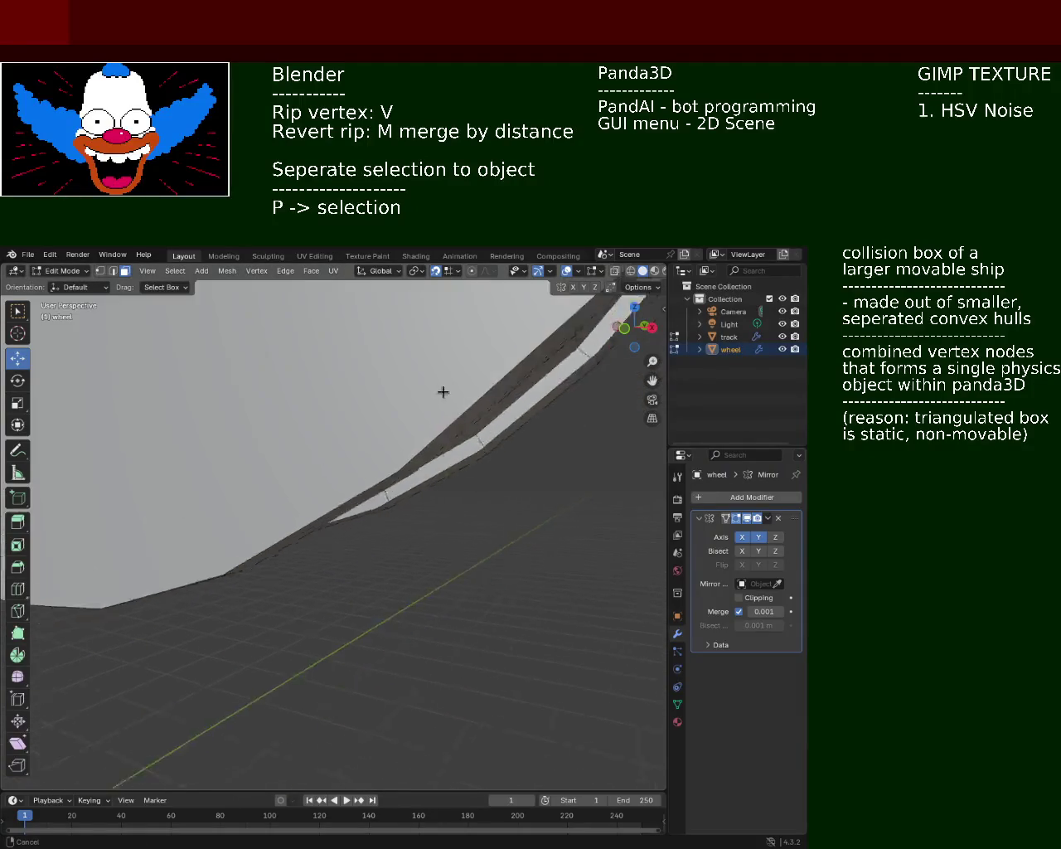
pyautogui.moveTo(422, 396)
pyautogui.mouseDown(button='middle')
pyautogui.moveTo(322, 435)
pyautogui.moveTo(351, 422)
pyautogui.moveTo(350, 408)
pyautogui.moveTo(300, 407)
pyautogui.moveTo(343, 500)
pyautogui.mouseUp(button='middle')
pyautogui.scroll(-5, 299, 407)
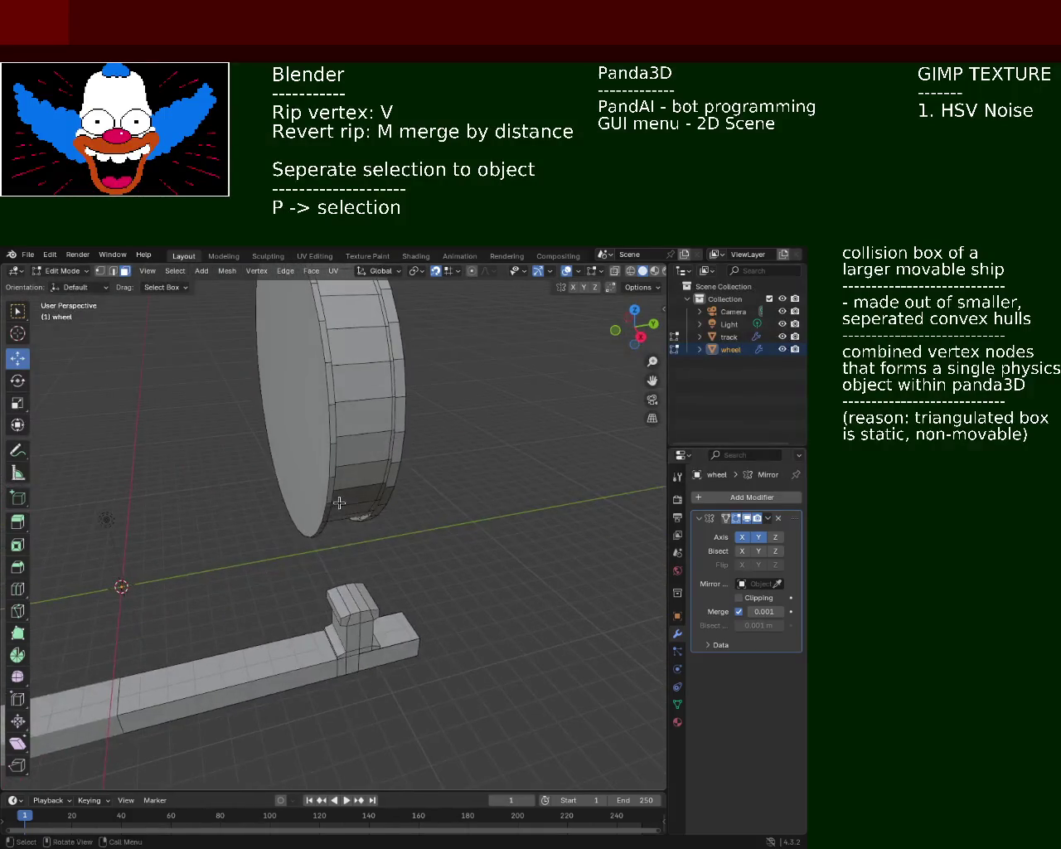
pyautogui.hotkey('ctrl', 's')
pyautogui.moveTo(267, 466)
pyautogui.mouseDown(button='middle')
pyautogui.moveTo(277, 470)
pyautogui.moveTo(298, 407)
pyautogui.moveTo(434, 383)
pyautogui.moveTo(348, 516)
pyautogui.moveTo(376, 484)
pyautogui.mouseUp(button='middle')
# Step: Switch to vertex select and pick vertices along the lower part of the wheel rim
pyautogui.click(100, 271)
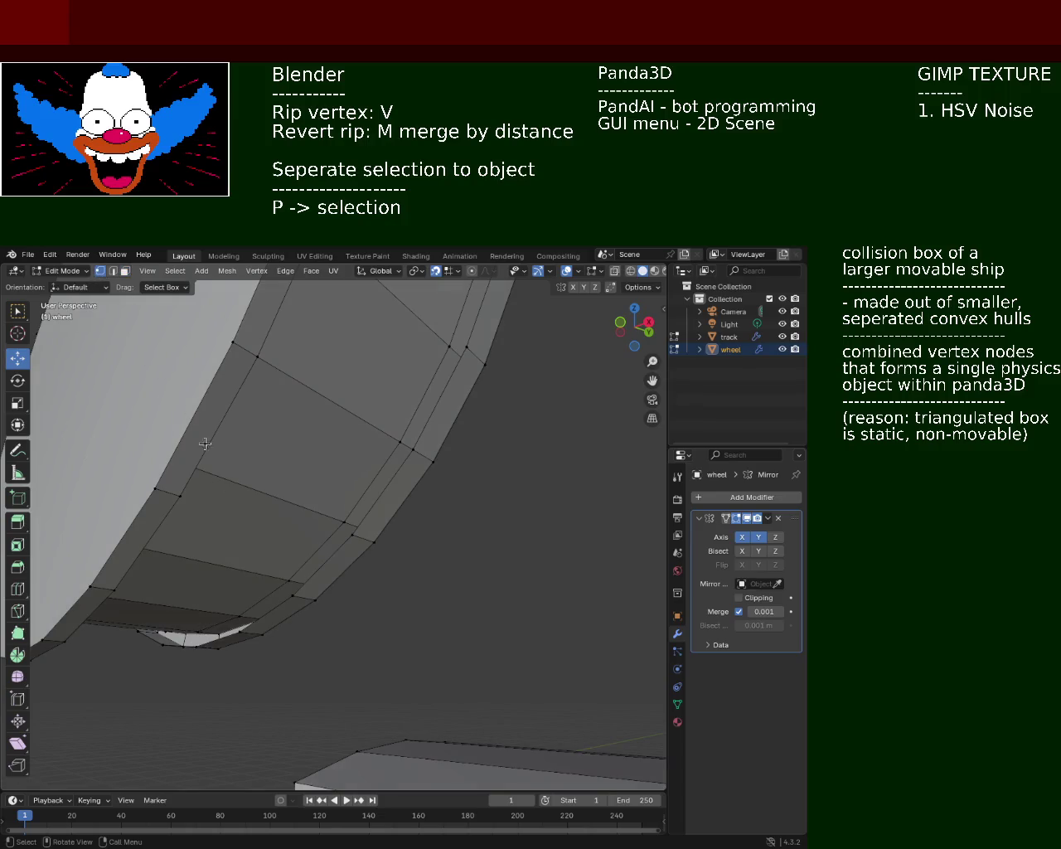
pyautogui.click(289, 584)
pyautogui.keyDown('shift'); pyautogui.click(340, 523); pyautogui.keyUp('shift')
pyautogui.keyDown('shift'); pyautogui.click(339, 512); pyautogui.keyUp('shift')
pyautogui.click(339, 510)
# Step: Select the corner vertices of one rim segment, then orbit and zoom out to inspect it
pyautogui.keyDown('shift'); pyautogui.click(352, 535); pyautogui.keyUp('shift')
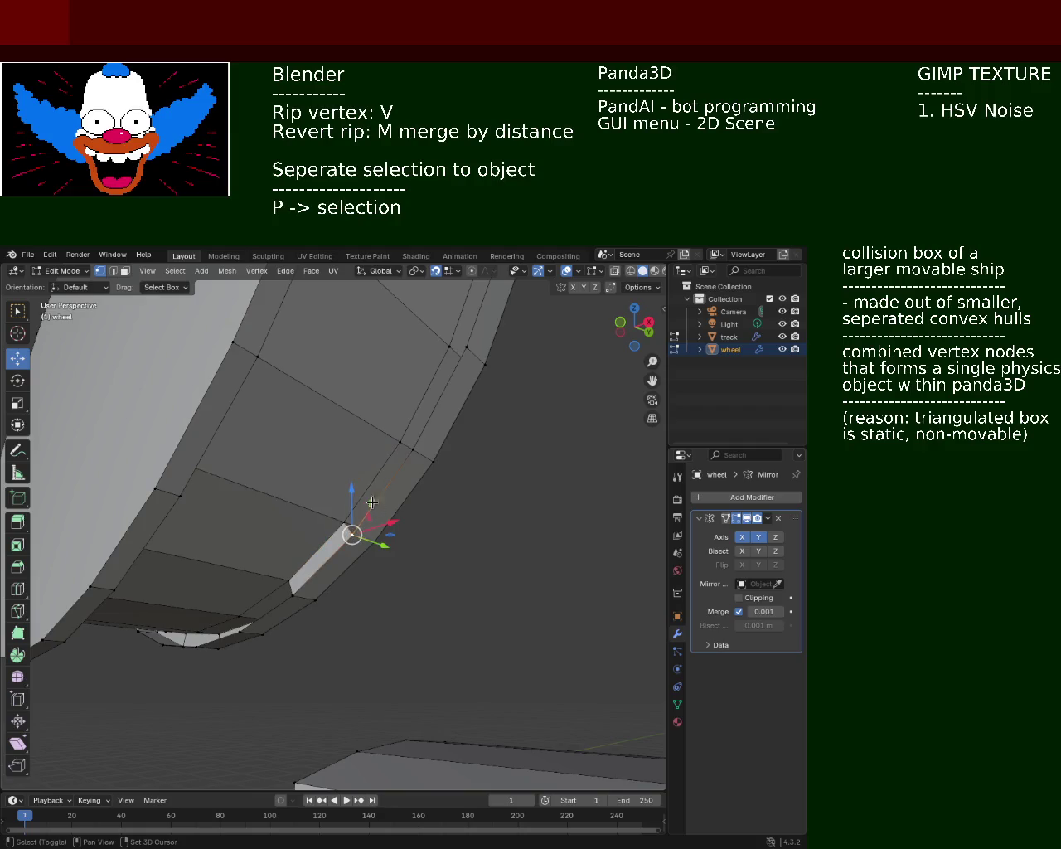
pyautogui.keyDown('shift'); pyautogui.click(413, 449); pyautogui.keyUp('shift')
pyautogui.keyDown('shift'); pyautogui.click(341, 523); pyautogui.keyUp('shift')
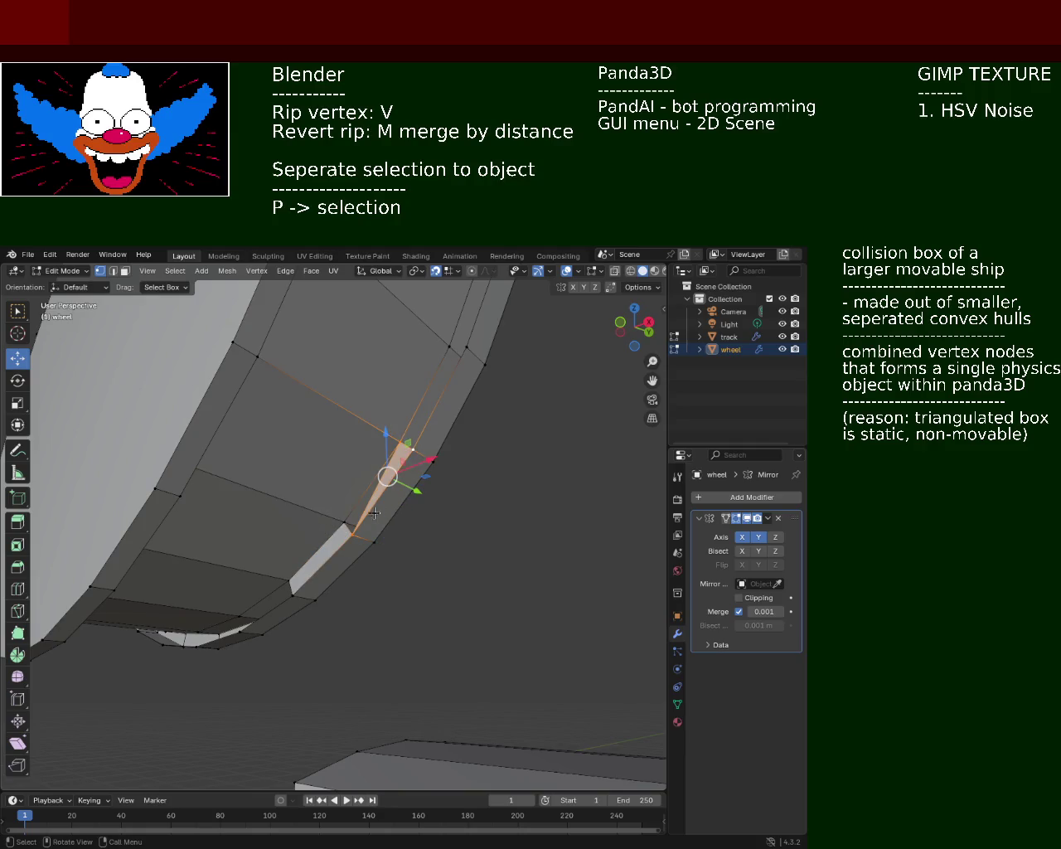
pyautogui.keyDown('shift'); pyautogui.click(341, 523); pyautogui.keyUp('shift')
pyautogui.keyDown('shift'); pyautogui.click(341, 523); pyautogui.keyUp('shift')
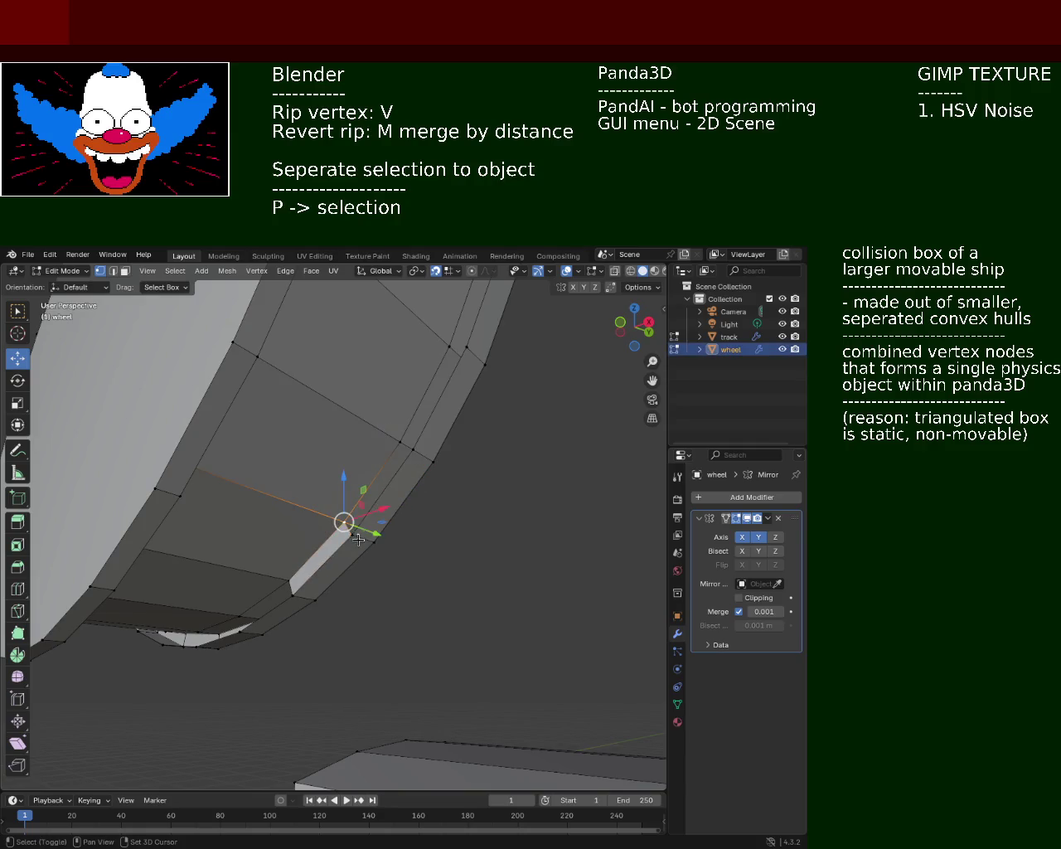
pyautogui.keyDown('shift'); pyautogui.click(395, 439); pyautogui.keyUp('shift')
pyautogui.moveTo(395, 439); pyautogui.dragTo(416, 598, button='middle')
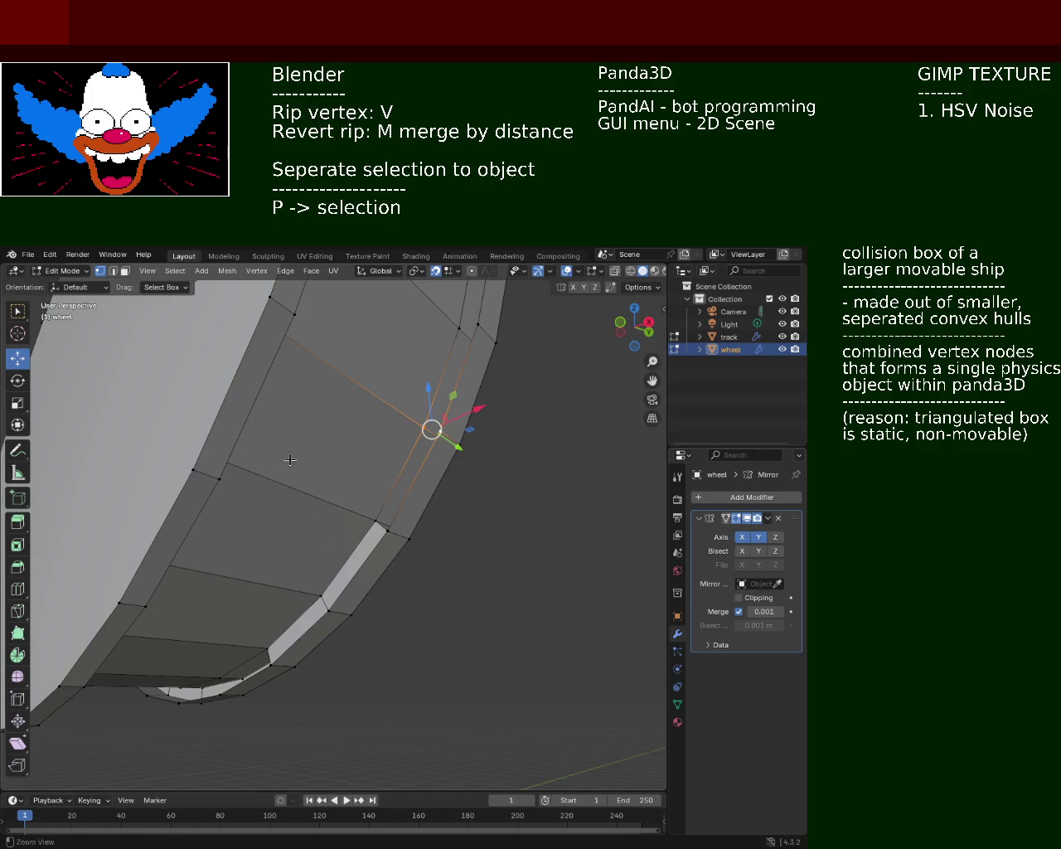
pyautogui.scroll(-5, 251, 454)
pyautogui.moveTo(251, 454)
pyautogui.mouseDown(button='middle')
pyautogui.moveTo(292, 526)
pyautogui.moveTo(239, 478)
pyautogui.mouseUp(button='middle')
# Step: Zoom the viewport out over the wheel and track, then type 'new'
pyautogui.scroll(-4, 240, 478)
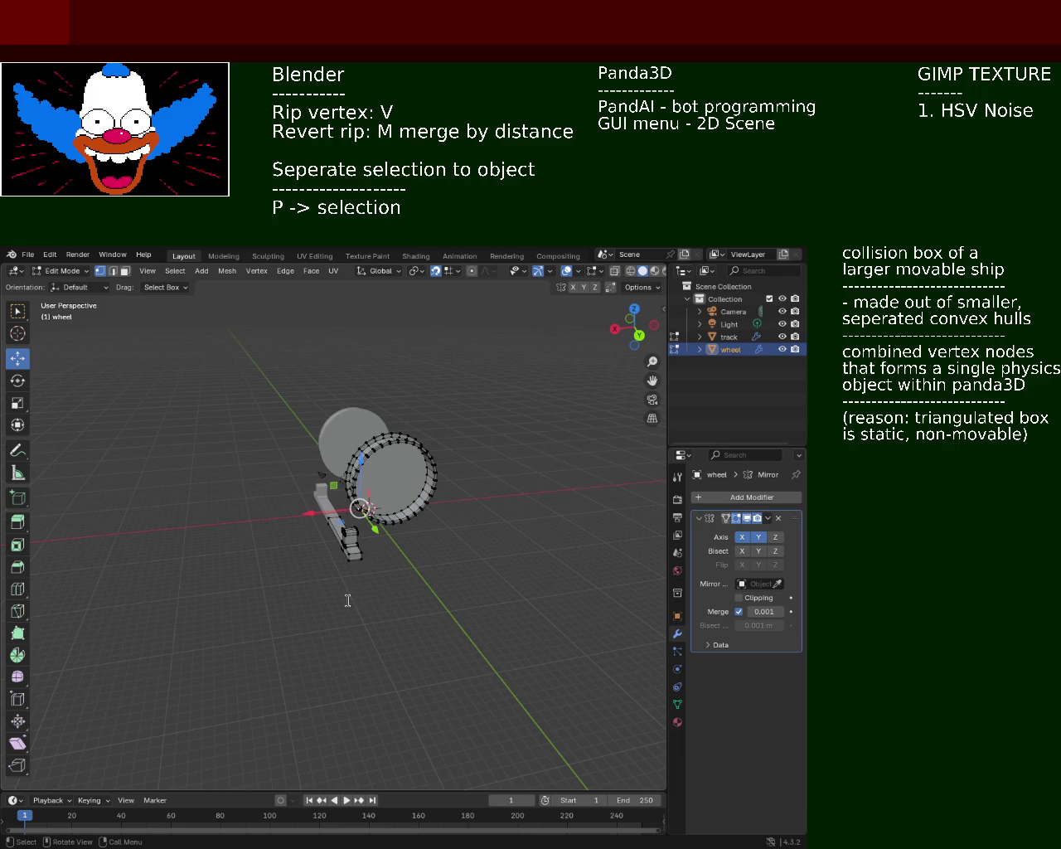
pyautogui.write('new')
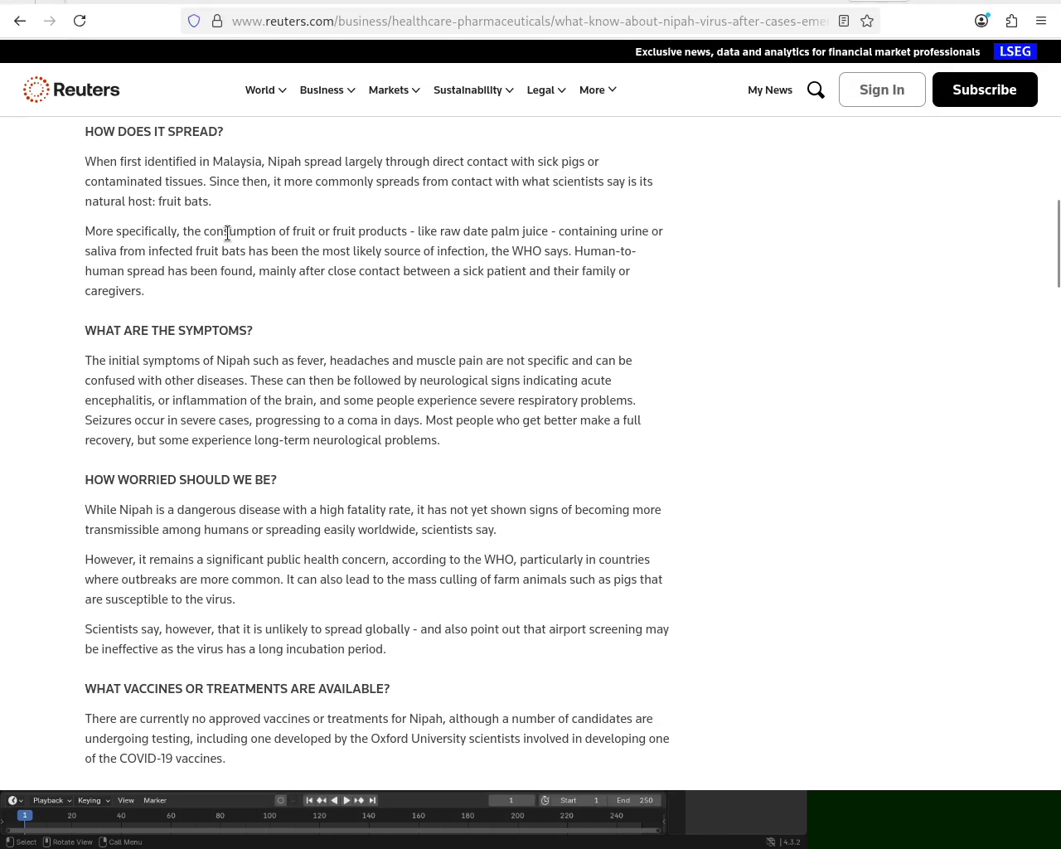
# Step: Scroll down through the Reuters Nipah virus article
pyautogui.moveTo(86, 154); pyautogui.dragTo(312, 360)
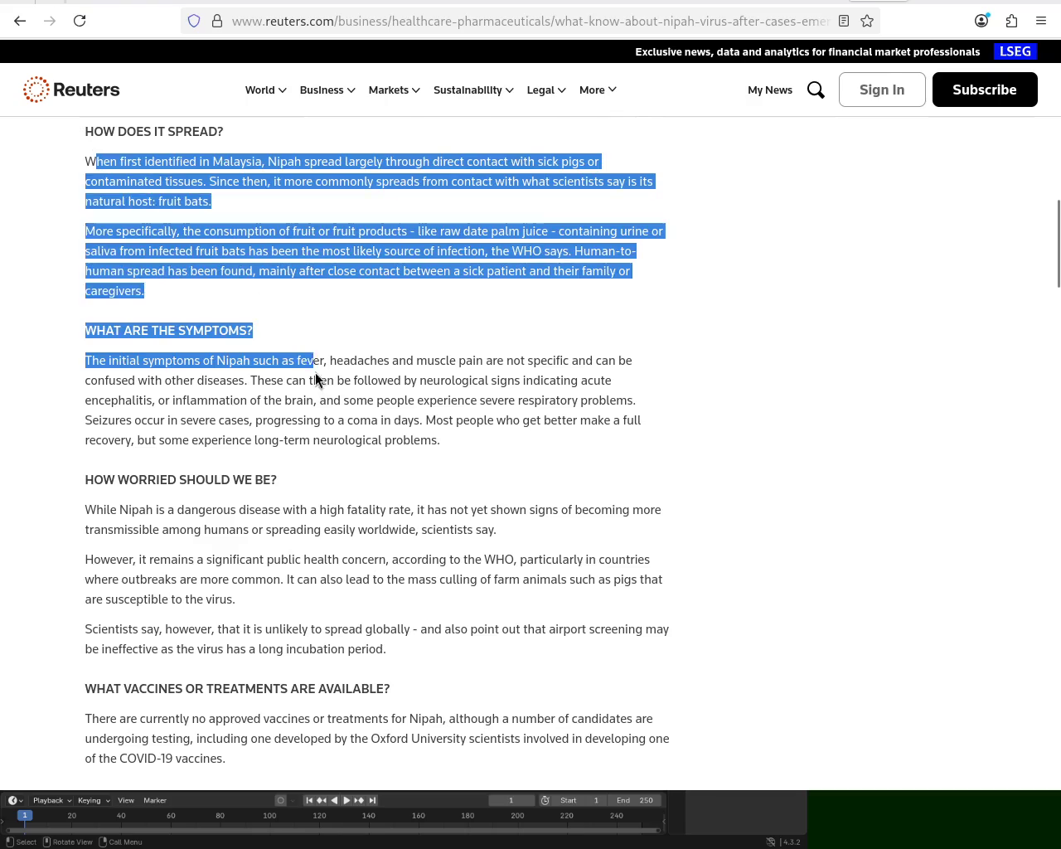
pyautogui.scroll(4, 312, 360)
pyautogui.scroll(10, 312, 360)
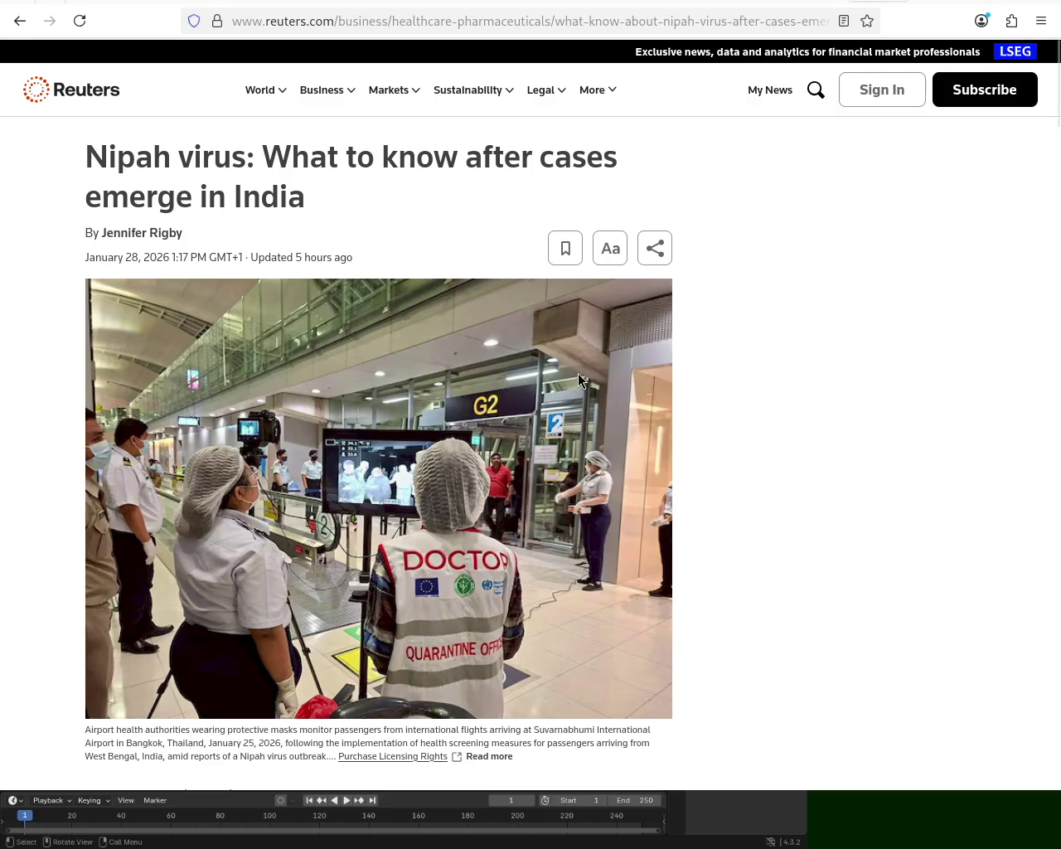
pyautogui.scroll(-1, 577, 376)
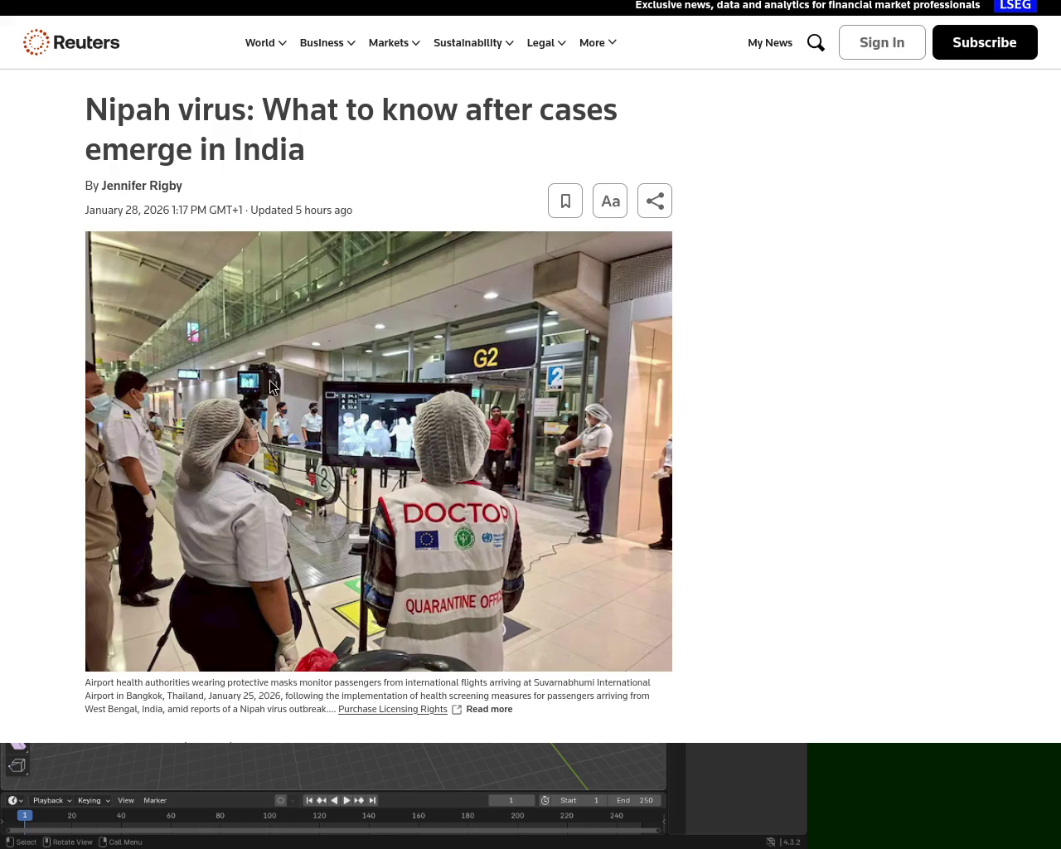
pyautogui.moveTo(1053, 75)
pyautogui.mouseDown()
pyautogui.moveTo(1051, 171)
pyautogui.moveTo(1034, 261)
pyautogui.moveTo(1034, 233)
pyautogui.mouseUp()
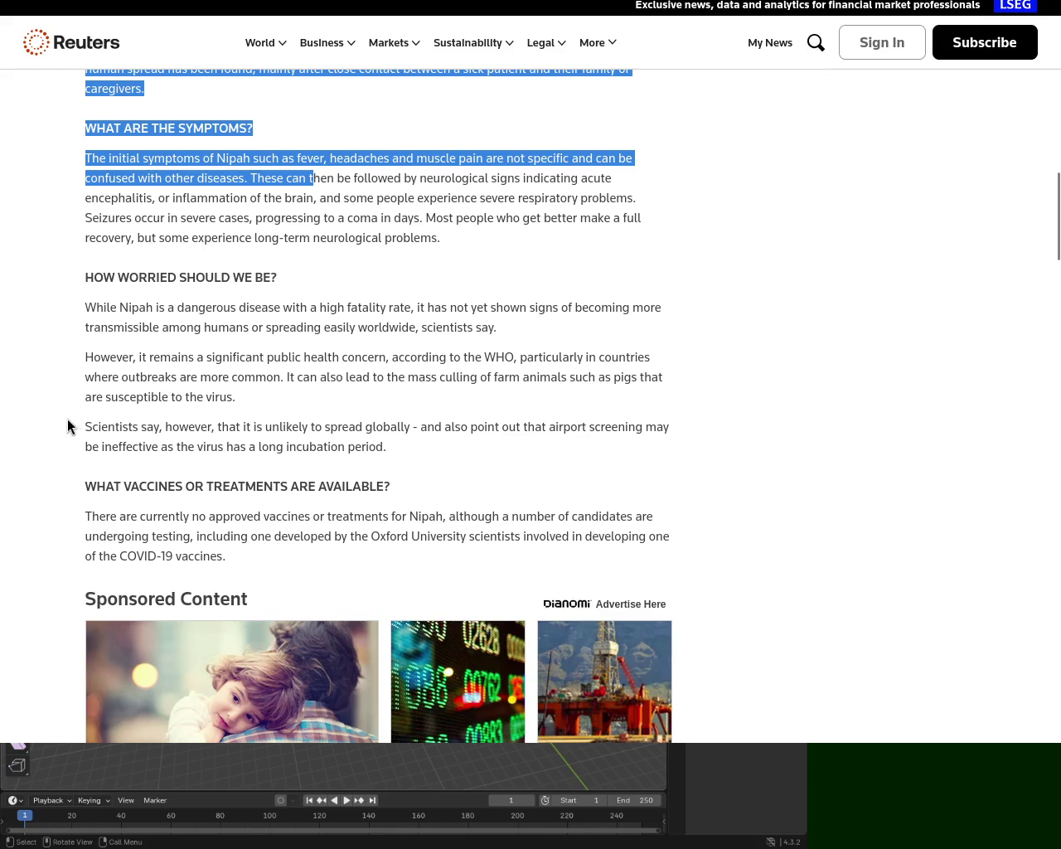
# Step: Highlight the passage on global spread and airport screening, then deselect and scroll back up
pyautogui.moveTo(251, 421); pyautogui.dragTo(658, 421)
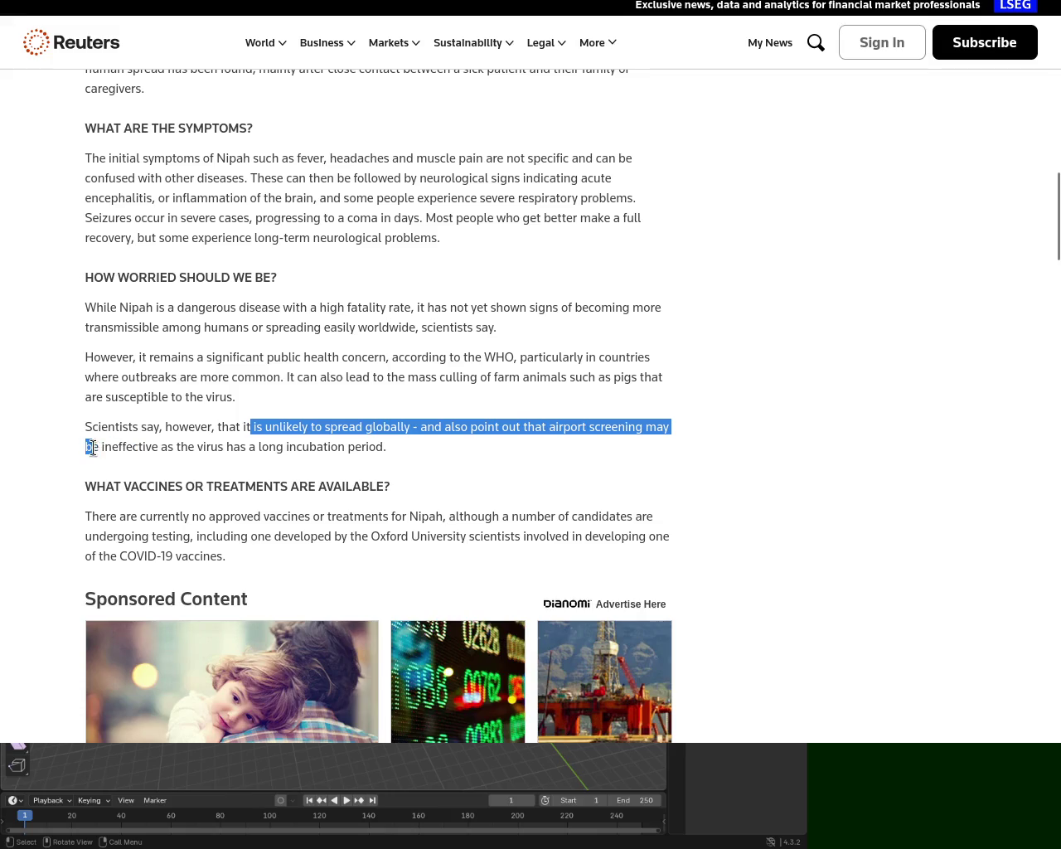
pyautogui.moveTo(658, 420)
pyautogui.mouseDown()
pyautogui.moveTo(212, 446)
pyautogui.moveTo(402, 437)
pyautogui.mouseUp()
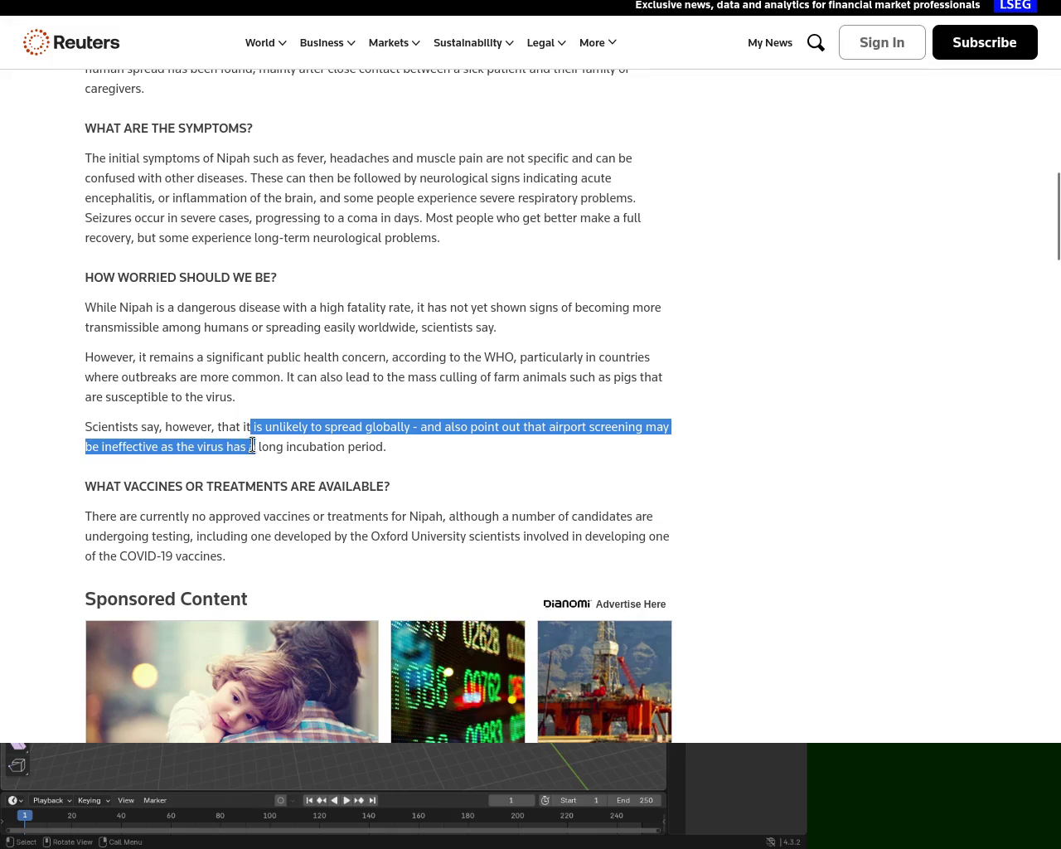
pyautogui.click(410, 439)
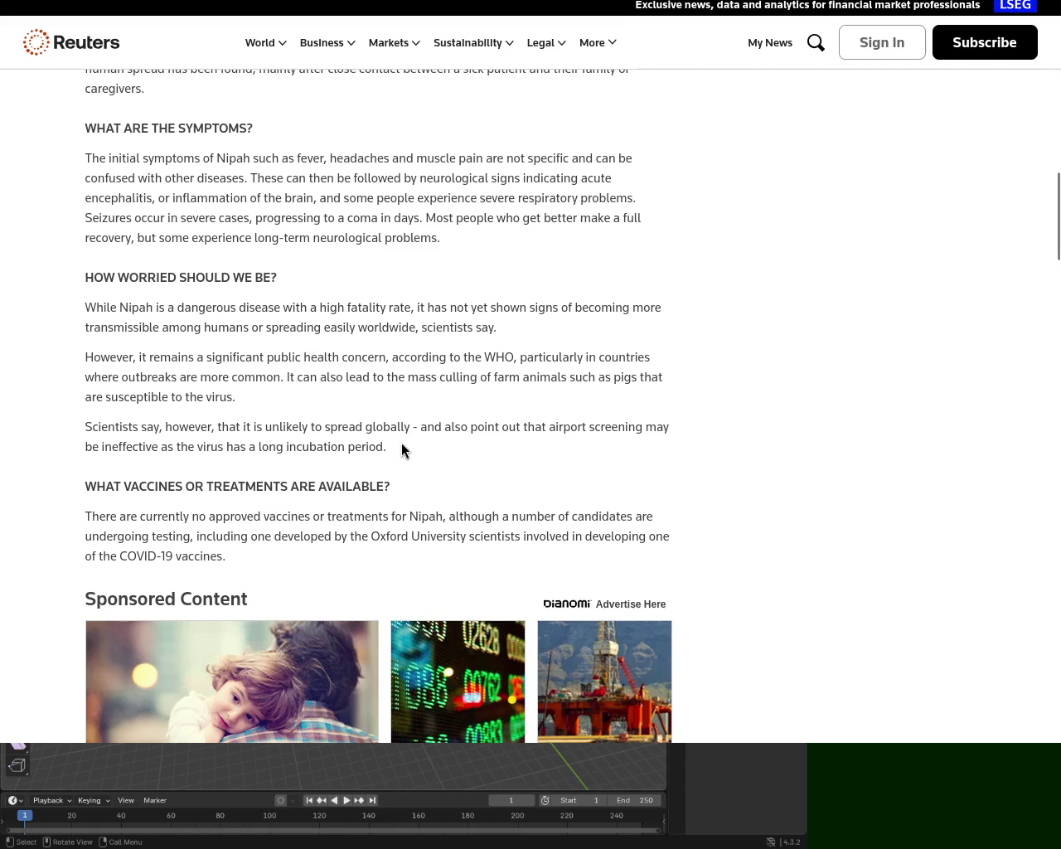
pyautogui.moveTo(1057, 178); pyautogui.dragTo(1048, 64)
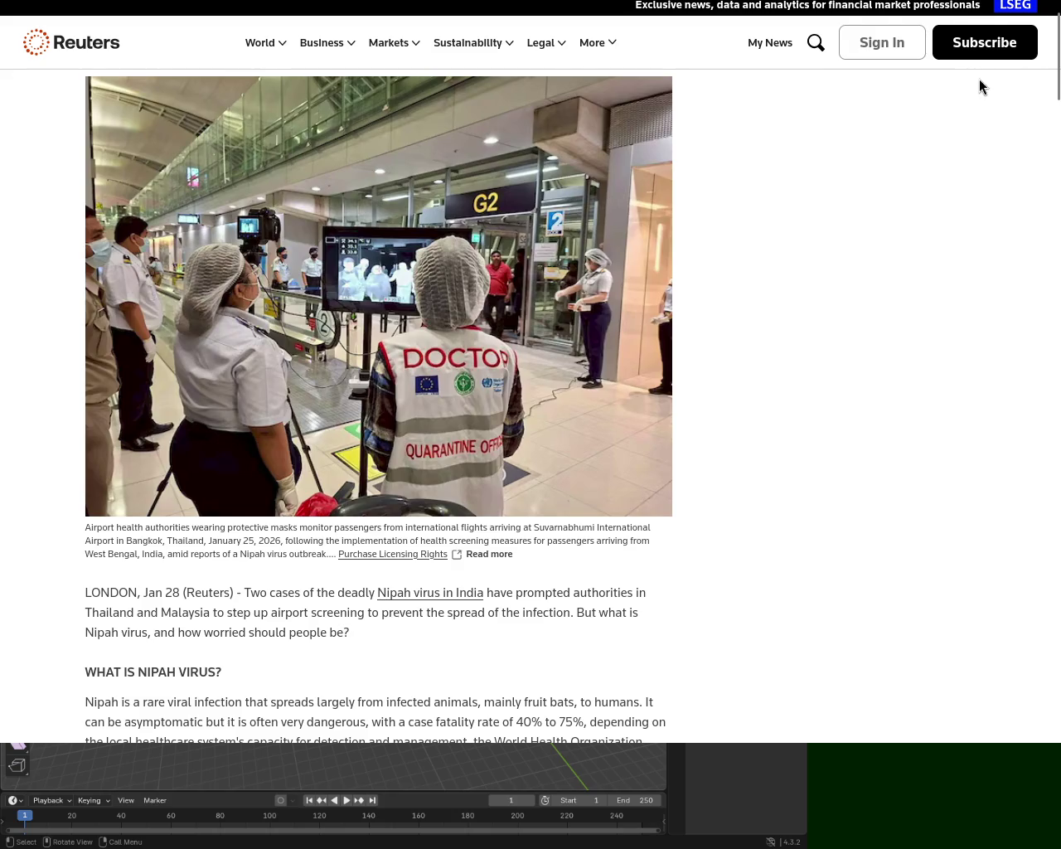
# Step: Scroll down and back up through the rest of the Nipah article
pyautogui.moveTo(1056, 58); pyautogui.dragTo(1056, 213)
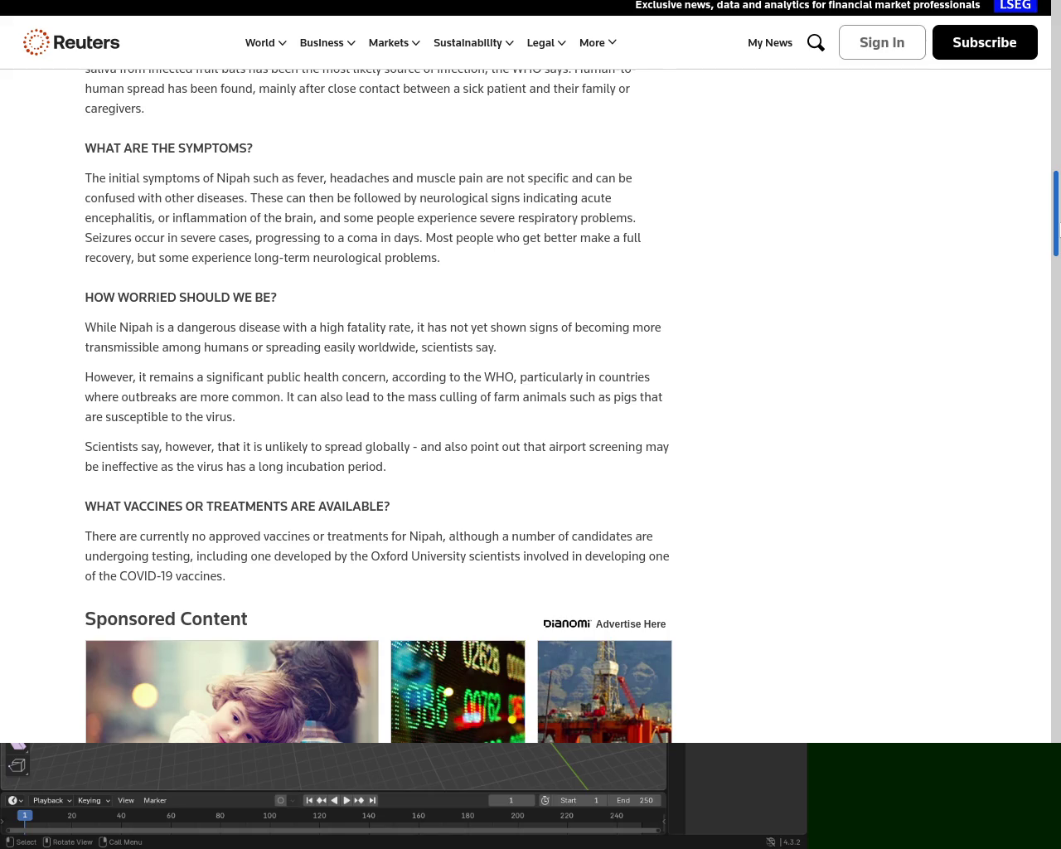
pyautogui.scroll(3, 378, 398)
pyautogui.scroll(2, 378, 398)
pyautogui.scroll(2, 378, 397)
pyautogui.scroll(5, 378, 398)
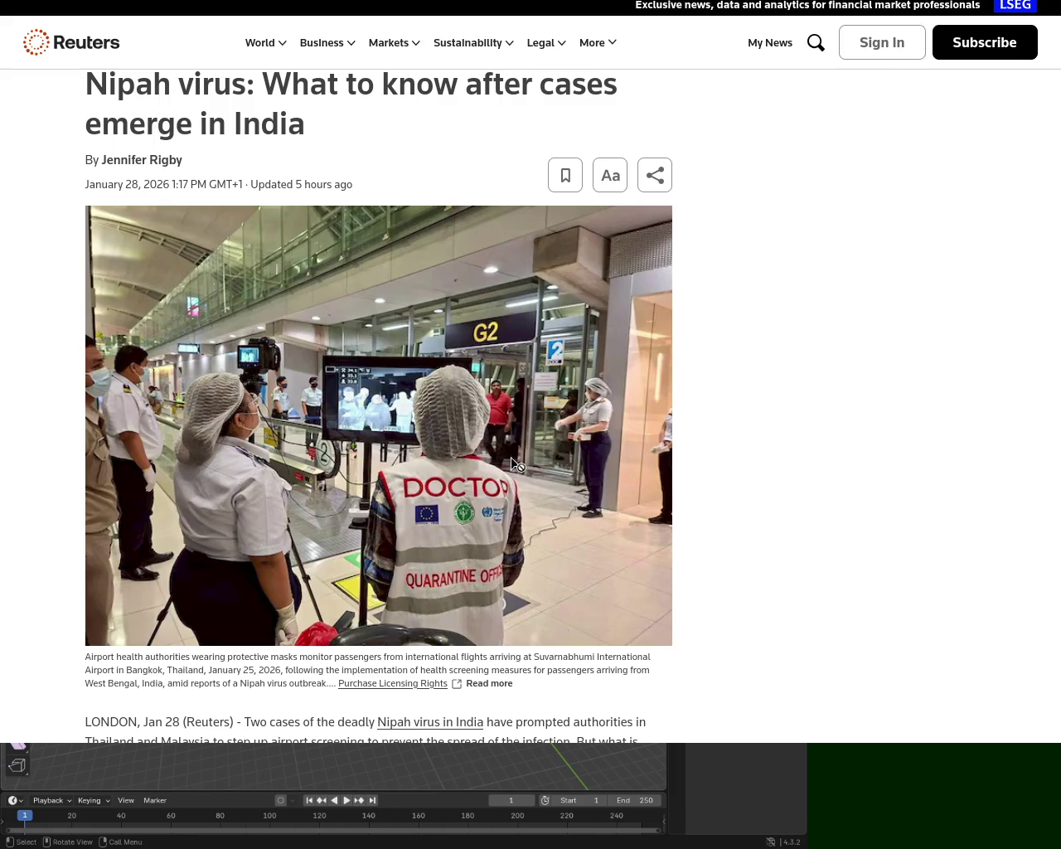
# Step: Close the browser with Alt+F4 and frame a side view of the wheel and track in Blender
pyautogui.moveTo(490, 428); pyautogui.dragTo(601, 213)
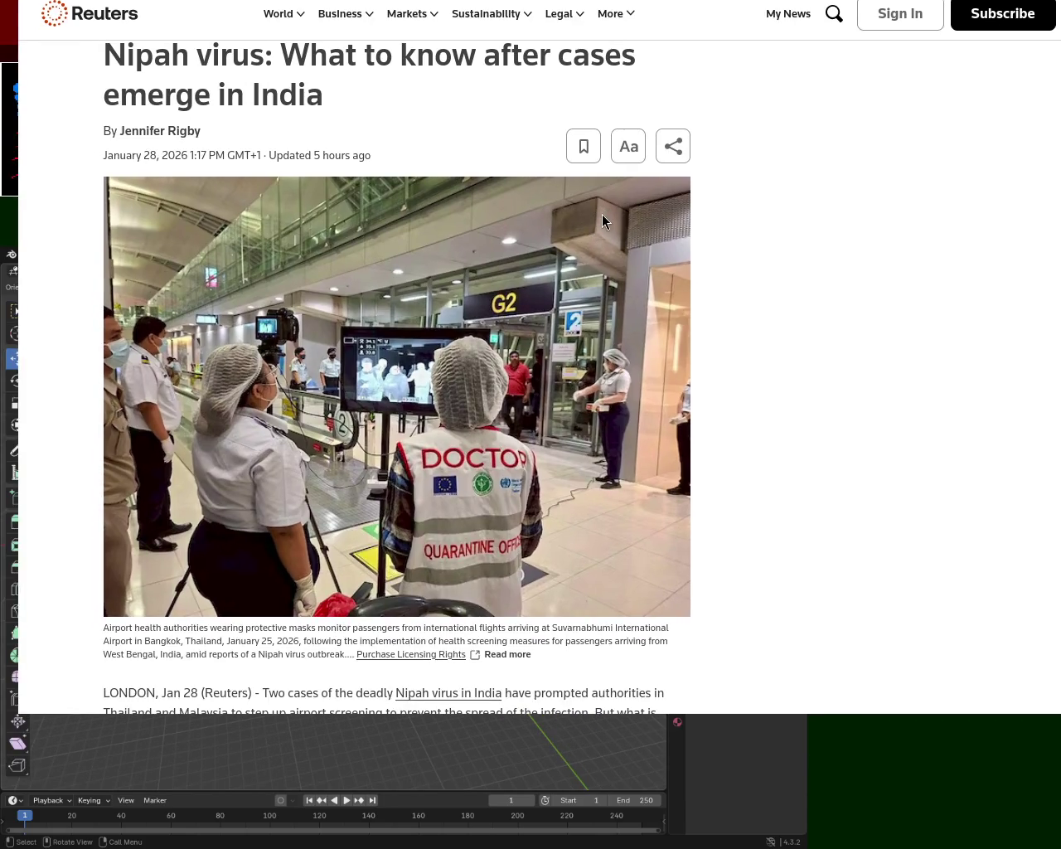
pyautogui.hotkey('alt', 'F4')
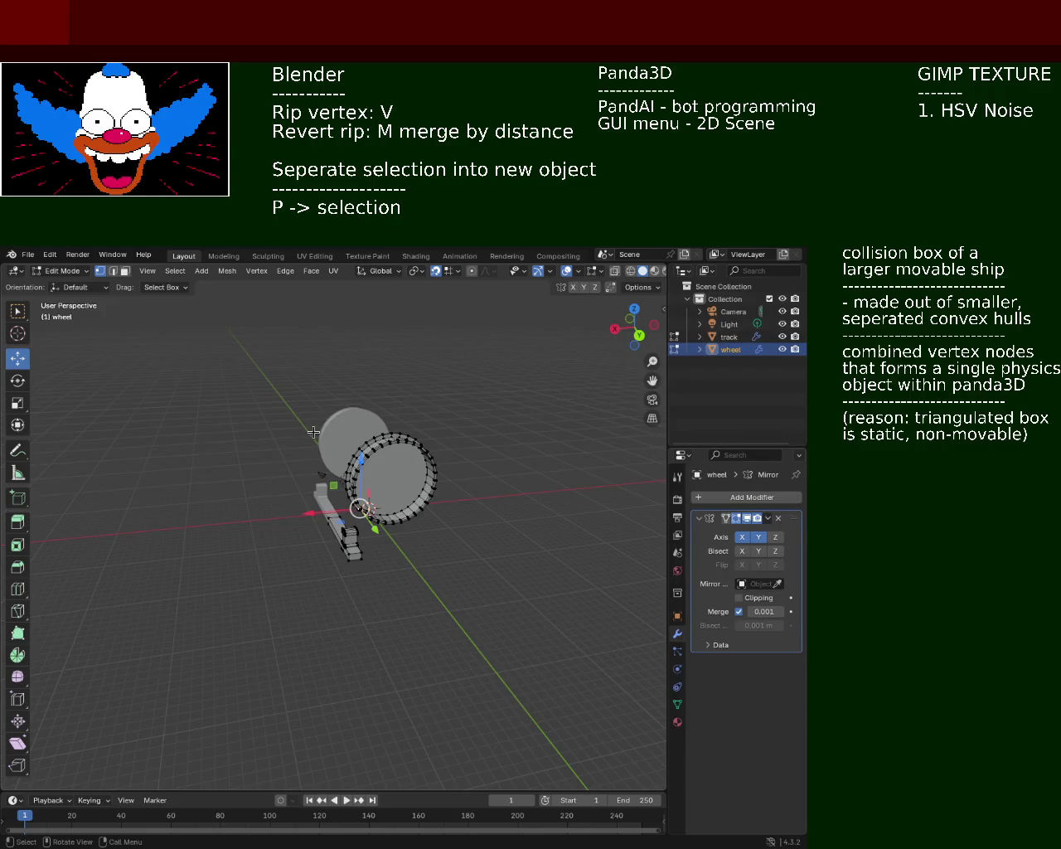
pyautogui.moveTo(314, 433); pyautogui.dragTo(407, 433, button='middle')
pyautogui.moveTo(398, 520)
pyautogui.keyDown('ctrl'); pyautogui.mouseDown(button='middle')
pyautogui.moveTo(417, 425)
pyautogui.moveTo(285, 455)
pyautogui.moveTo(469, 509)
pyautogui.moveTo(387, 471)
pyautogui.mouseUp(button='middle'); pyautogui.keyUp('ctrl')
# Step: Pick lower and upper rim vertices on the wheel to begin a strip selection
pyautogui.click(387, 474)
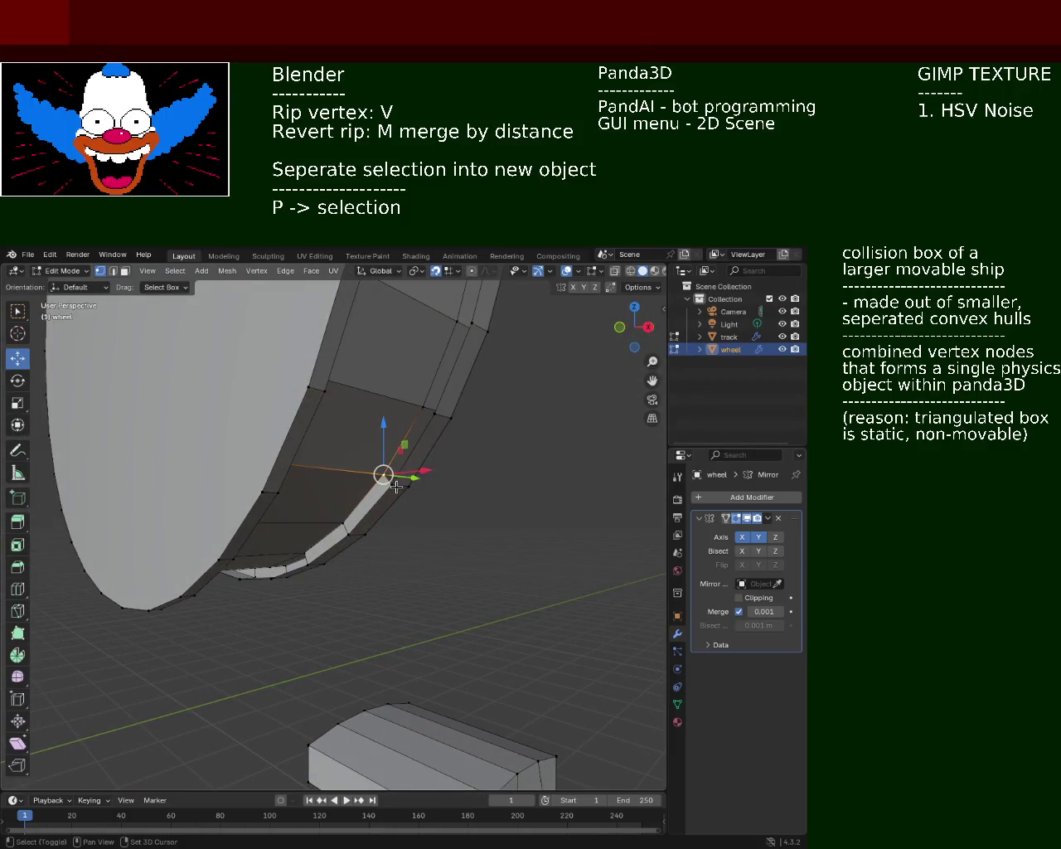
pyautogui.keyDown('shift'); pyautogui.click(441, 406); pyautogui.keyUp('shift')
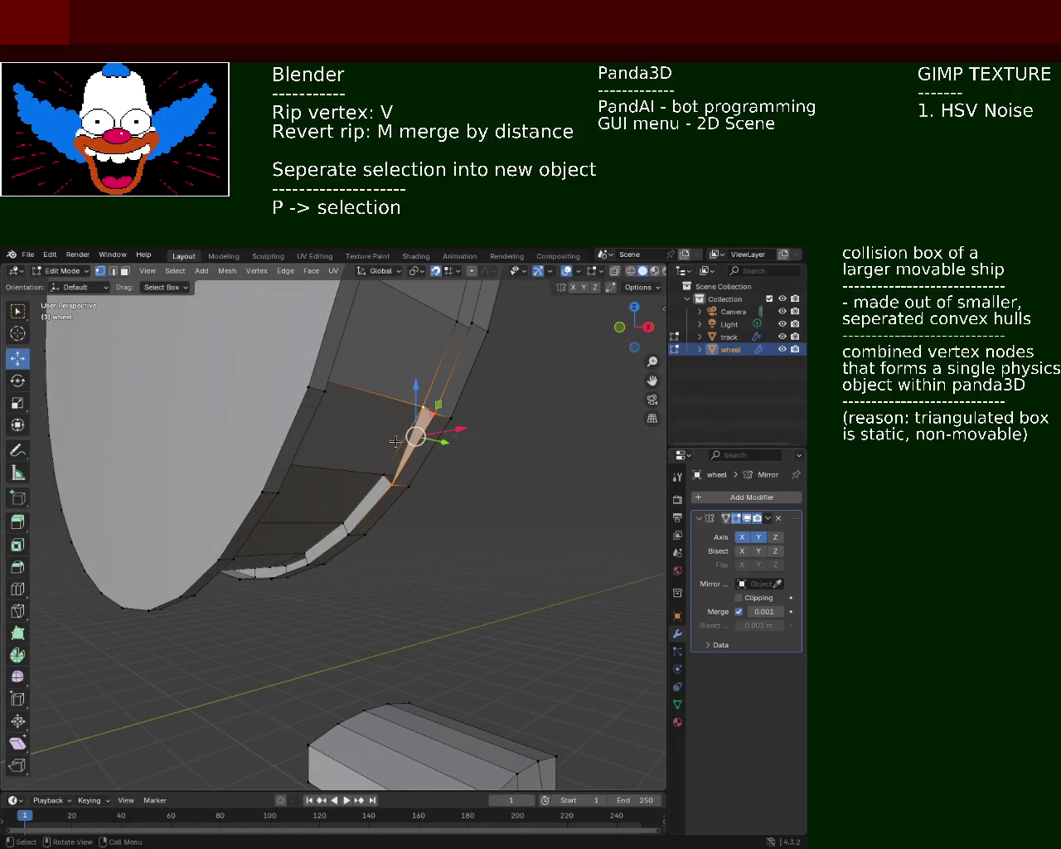
pyautogui.click(387, 478)
pyautogui.keyDown('shift'); pyautogui.click(430, 411); pyautogui.keyUp('shift')
pyautogui.moveTo(429, 412); pyautogui.dragTo(373, 484, button='middle')
# Step: Restart from a single rim vertex and grow the selection into a rim face strip
pyautogui.click(386, 484)
pyautogui.keyDown('shift'); pyautogui.click(432, 407); pyautogui.keyUp('shift')
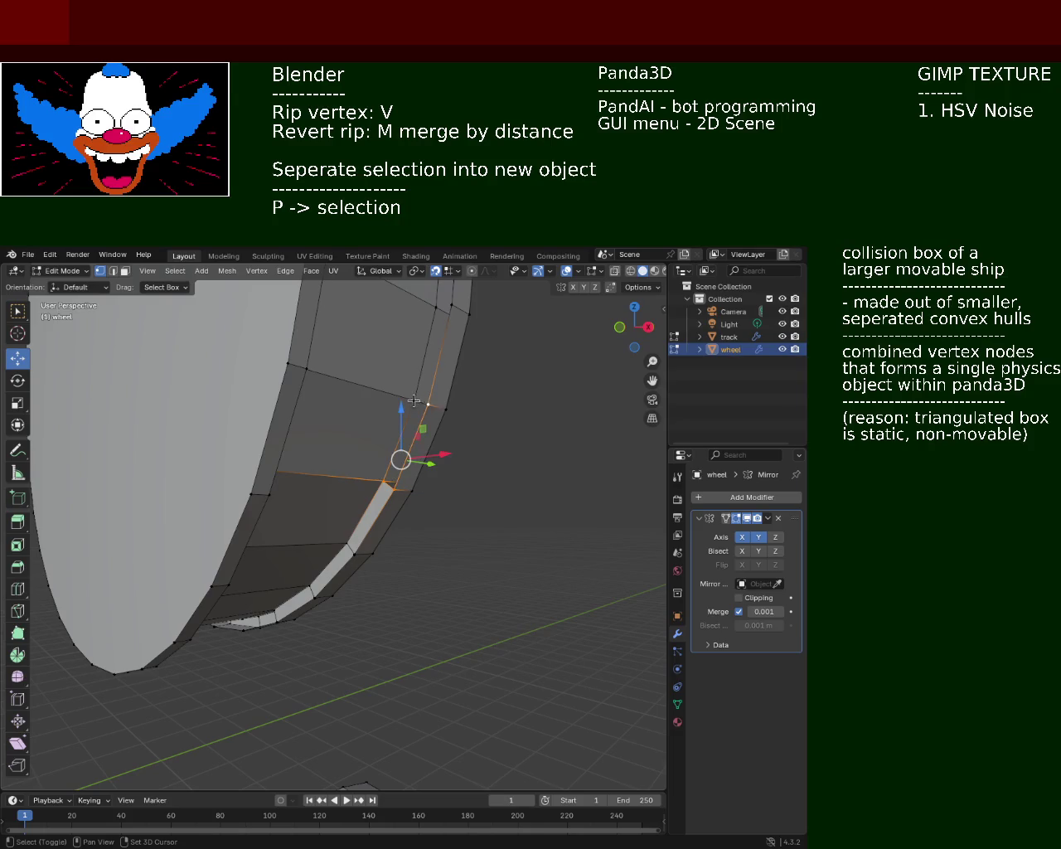
pyautogui.keyDown('shift'); pyautogui.click(423, 332); pyautogui.keyUp('shift')
pyautogui.moveTo(423, 332); pyautogui.dragTo(376, 467, button='middle')
pyautogui.click(375, 472)
pyautogui.keyDown('shift'); pyautogui.click(375, 476); pyautogui.keyUp('shift')
pyautogui.keyDown('shift'); pyautogui.click(374, 479); pyautogui.keyUp('shift')
pyautogui.keyDown('shift'); pyautogui.click(407, 401); pyautogui.keyUp('shift')
pyautogui.moveTo(407, 401); pyautogui.dragTo(387, 430, button='middle')
# Step: Add the next rim face strips above to the selection
pyautogui.click(401, 414)
pyautogui.keyDown('shift'); pyautogui.click(387, 417); pyautogui.keyUp('shift')
pyautogui.keyDown('shift'); pyautogui.click(394, 514); pyautogui.keyUp('shift')
pyautogui.keyDown('shift'); pyautogui.click(381, 510); pyautogui.keyUp('shift')
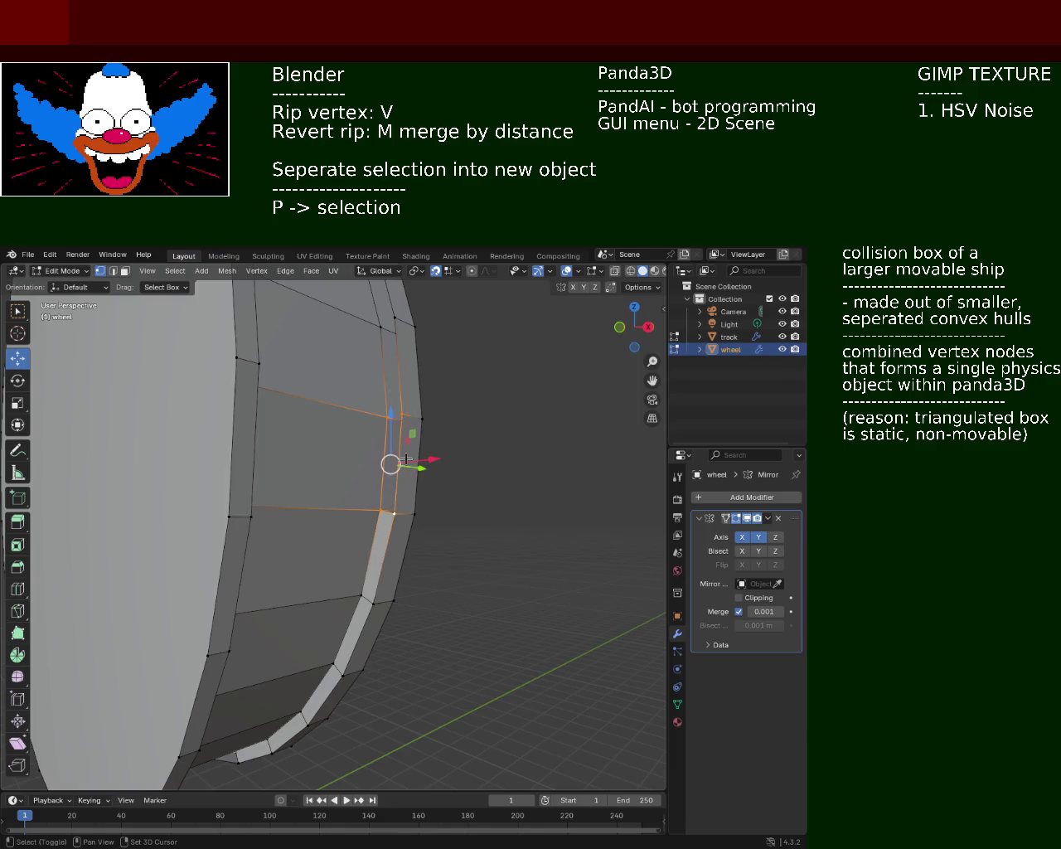
pyautogui.moveTo(398, 369); pyautogui.dragTo(379, 572, button='middle')
# Step: Select another rim face strip, shift the selection to the faces above, and zoom out
pyautogui.click(381, 551)
pyautogui.click(385, 580)
pyautogui.keyDown('shift'); pyautogui.click(387, 497); pyautogui.keyUp('shift')
pyautogui.keyDown('shift'); pyautogui.click(385, 464); pyautogui.keyUp('shift')
pyautogui.click(357, 376)
pyautogui.keyDown('shift'); pyautogui.click(375, 420); pyautogui.keyUp('shift')
pyautogui.moveTo(375, 420)
pyautogui.mouseDown(button='middle')
pyautogui.moveTo(348, 553)
pyautogui.moveTo(166, 547)
pyautogui.moveTo(253, 367)
pyautogui.moveTo(244, 372)
pyautogui.moveTo(399, 456)
pyautogui.moveTo(379, 516)
pyautogui.moveTo(426, 592)
pyautogui.moveTo(308, 457)
pyautogui.mouseUp(button='middle')
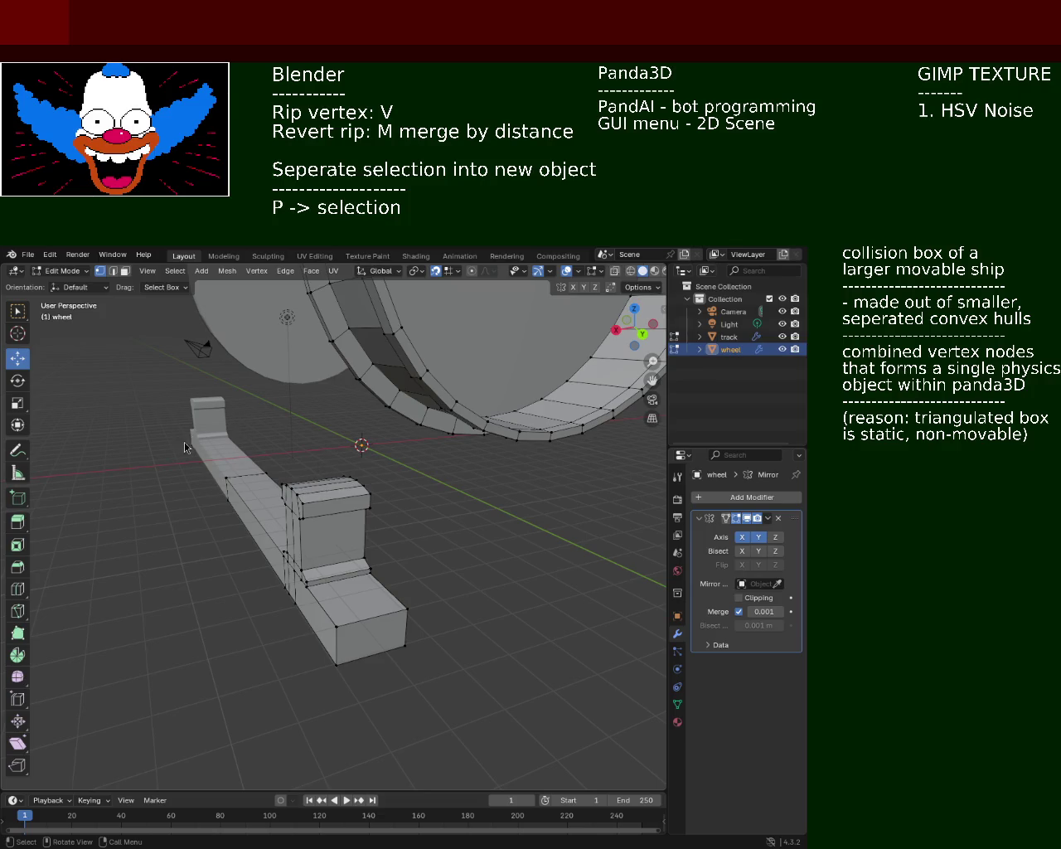
pyautogui.moveTo(295, 481); pyautogui.dragTo(476, 622, button='middle')
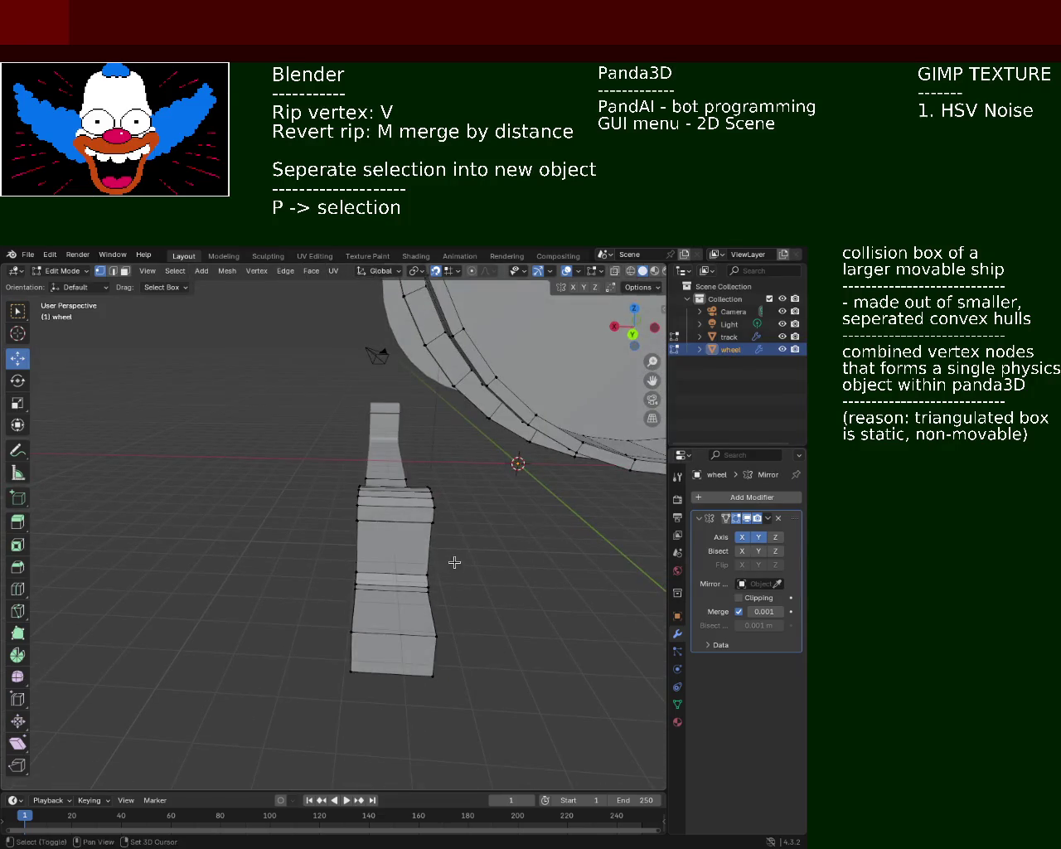
pyautogui.keyDown('shift'); pyautogui.moveTo(455, 559); pyautogui.dragTo(279, 534, button='middle'); pyautogui.keyUp('shift')
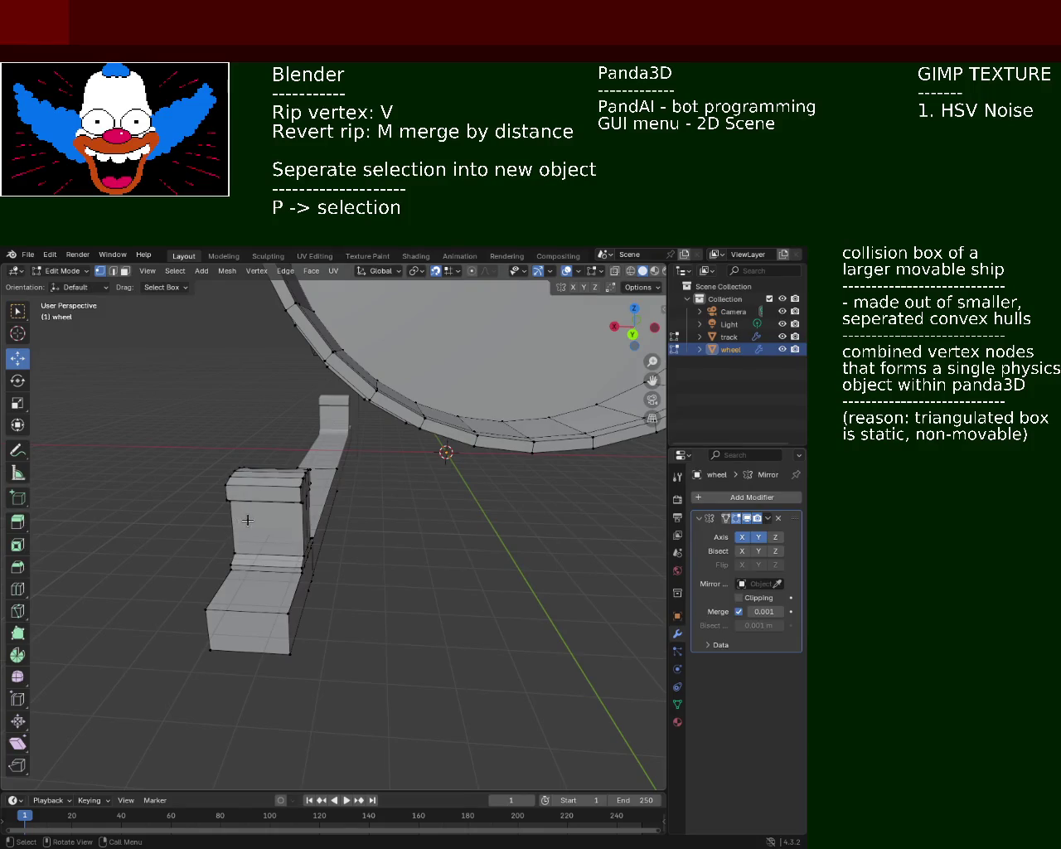
pyautogui.moveTo(213, 556)
pyautogui.mouseDown(button='middle')
pyautogui.moveTo(196, 539)
pyautogui.moveTo(442, 539)
pyautogui.moveTo(298, 543)
pyautogui.moveTo(411, 542)
pyautogui.moveTo(378, 539)
pyautogui.mouseUp(button='middle')
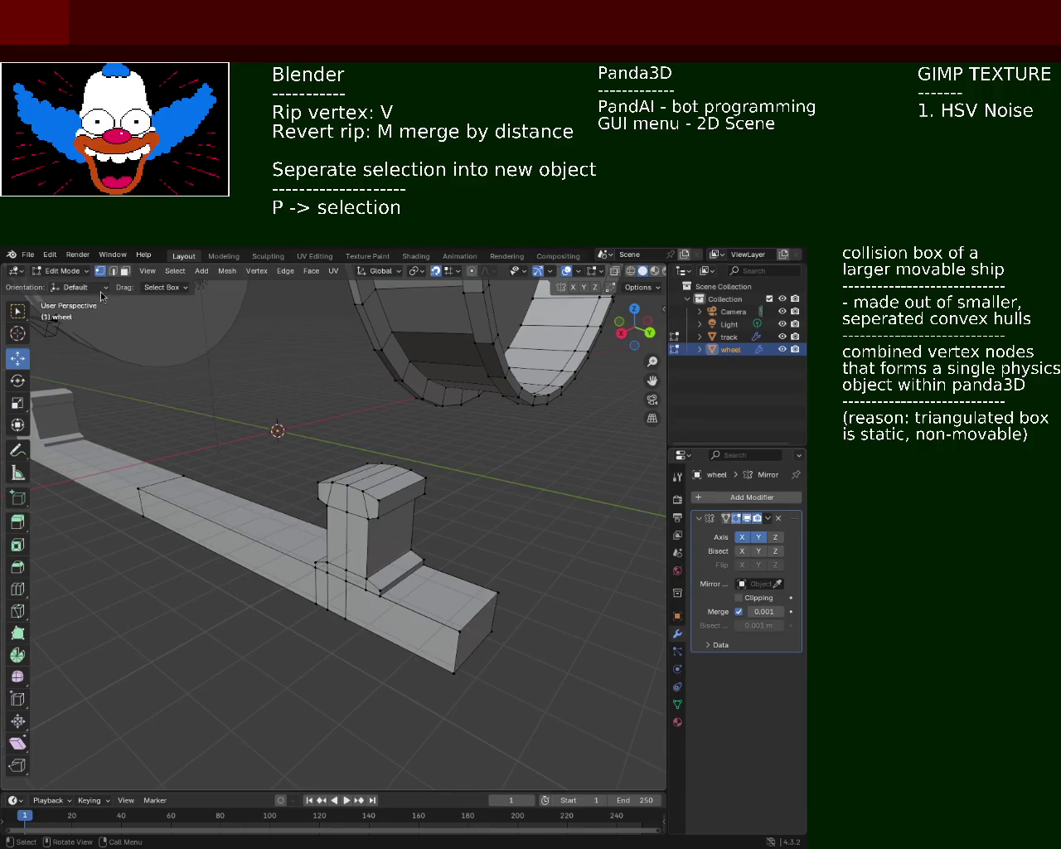
pyautogui.click(124, 271)
# Step: Select the track faces beside the axle post
pyautogui.click(321, 570)
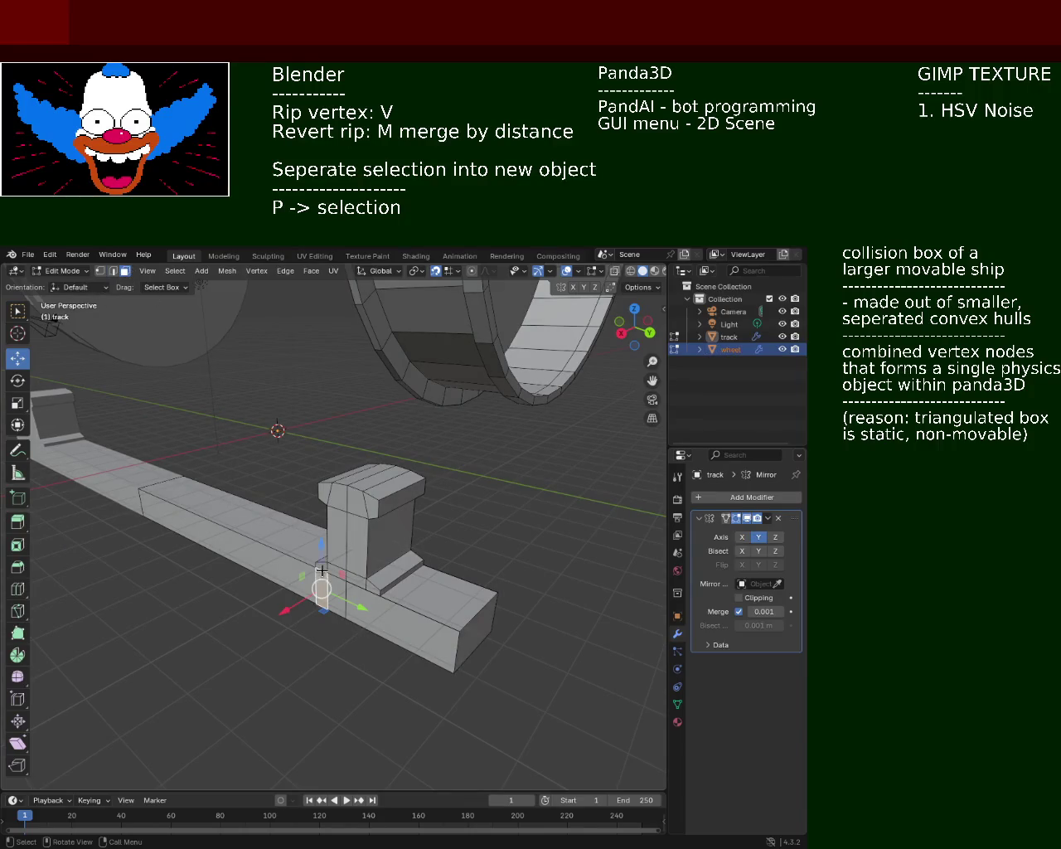
pyautogui.keyDown('shift'); pyautogui.click(347, 584); pyautogui.keyUp('shift')
pyautogui.keyDown('shift'); pyautogui.click(347, 585); pyautogui.keyUp('shift')
pyautogui.keyDown('shift'); pyautogui.click(347, 583); pyautogui.keyUp('shift')
pyautogui.keyDown('shift'); pyautogui.click(321, 569); pyautogui.keyUp('shift')
pyautogui.keyDown('shift'); pyautogui.click(348, 580); pyautogui.keyUp('shift')
pyautogui.keyDown('shift'); pyautogui.click(370, 586); pyautogui.keyUp('shift')
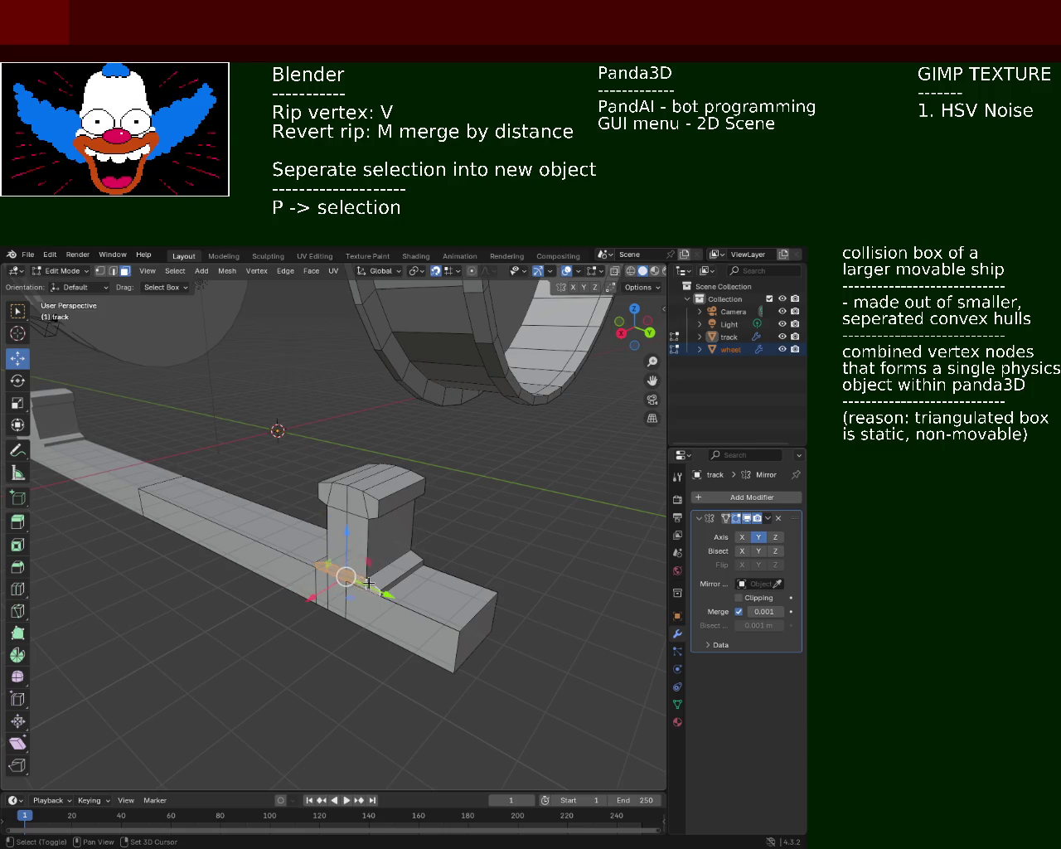
# Step: Add the post's front and upper faces and extrude the selection along its normal
pyautogui.keyDown('shift'); pyautogui.click(348, 543); pyautogui.keyUp('shift')
pyautogui.keyDown('shift'); pyautogui.click(352, 531); pyautogui.keyUp('shift')
pyautogui.keyDown('shift'); pyautogui.click(365, 504); pyautogui.keyUp('shift')
pyautogui.keyDown('shift'); pyautogui.click(374, 509); pyautogui.keyUp('shift')
pyautogui.keyDown('shift'); pyautogui.click(338, 495); pyautogui.keyUp('shift')
pyautogui.keyDown('shift'); pyautogui.click(338, 496); pyautogui.keyUp('shift')
pyautogui.keyDown('shift'); pyautogui.click(325, 494); pyautogui.keyUp('shift')
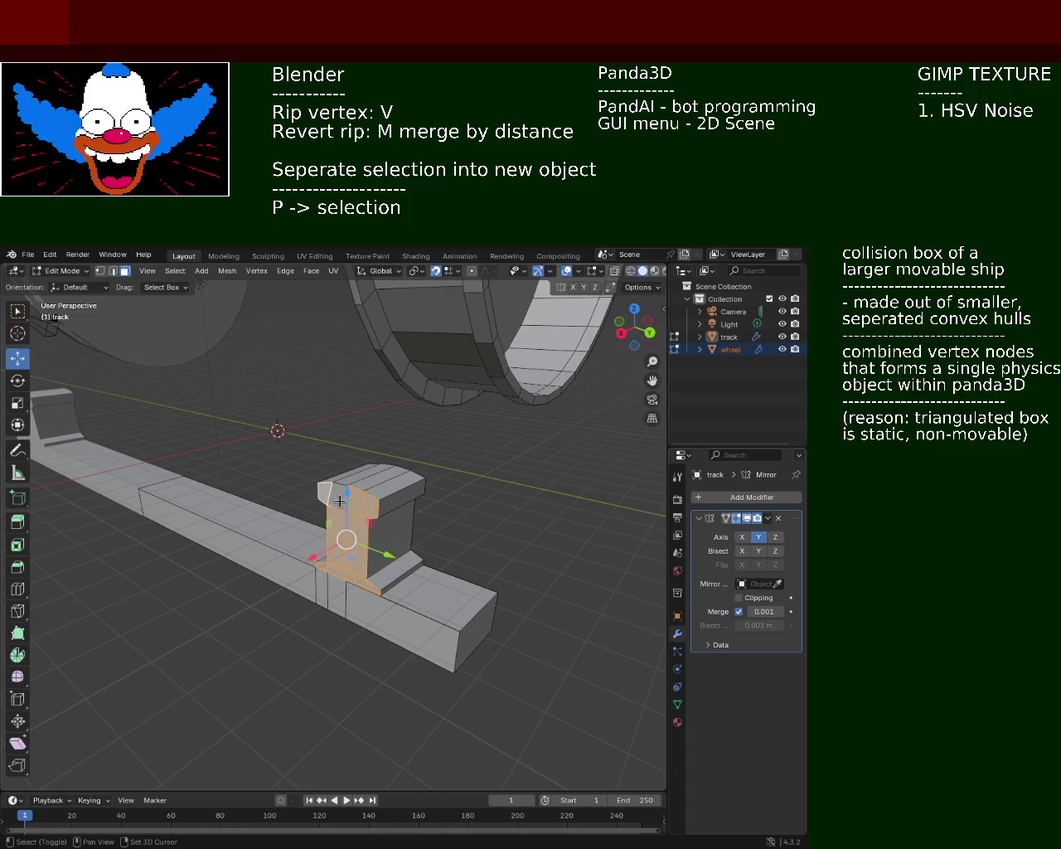
pyautogui.press('e')
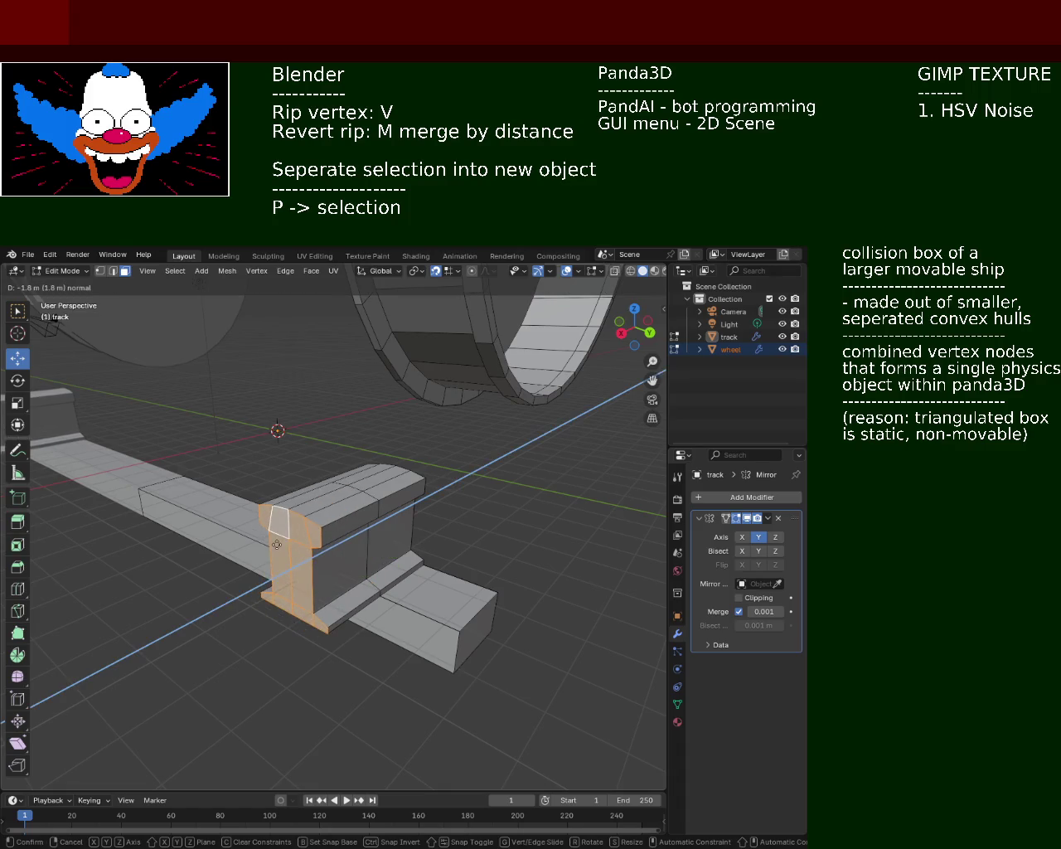
pyautogui.click(285, 538)
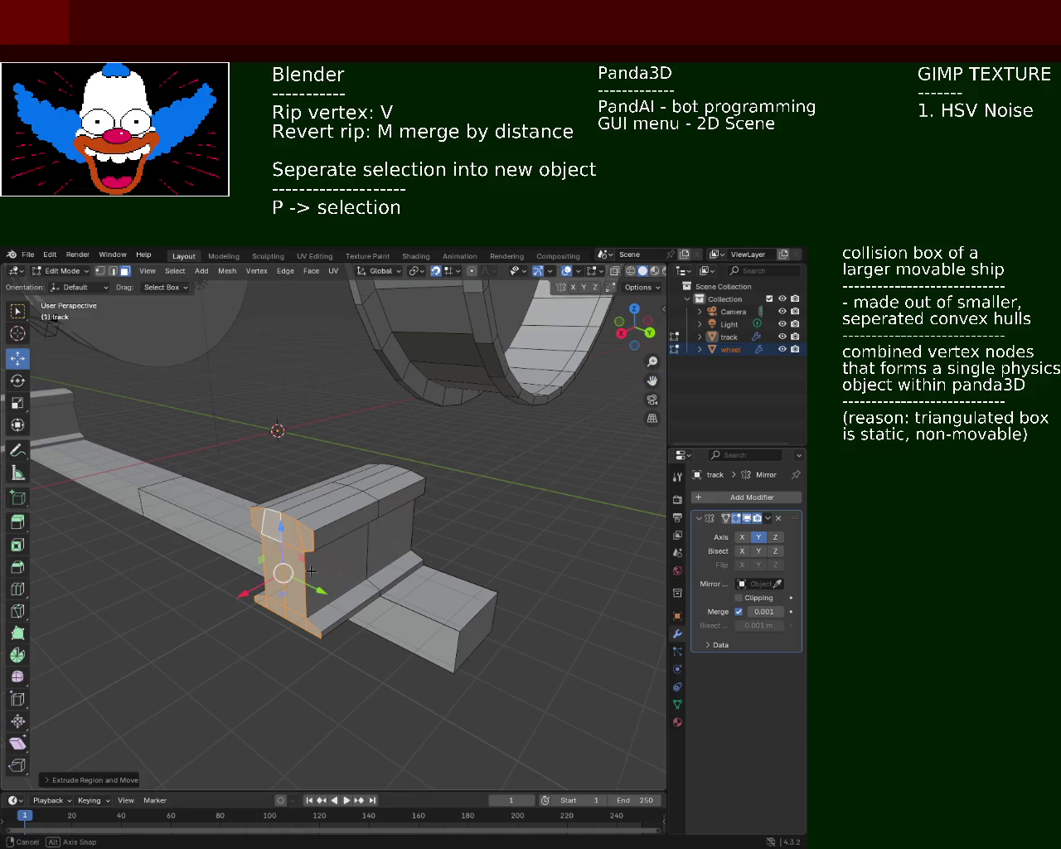
# Step: Extrude the selected track faces a second time, constrained to Z
pyautogui.moveTo(277, 536); pyautogui.dragTo(270, 565, button='middle')
pyautogui.moveTo(338, 543); pyautogui.dragTo(401, 566, button='middle')
pyautogui.press('e')
pyautogui.press('z')
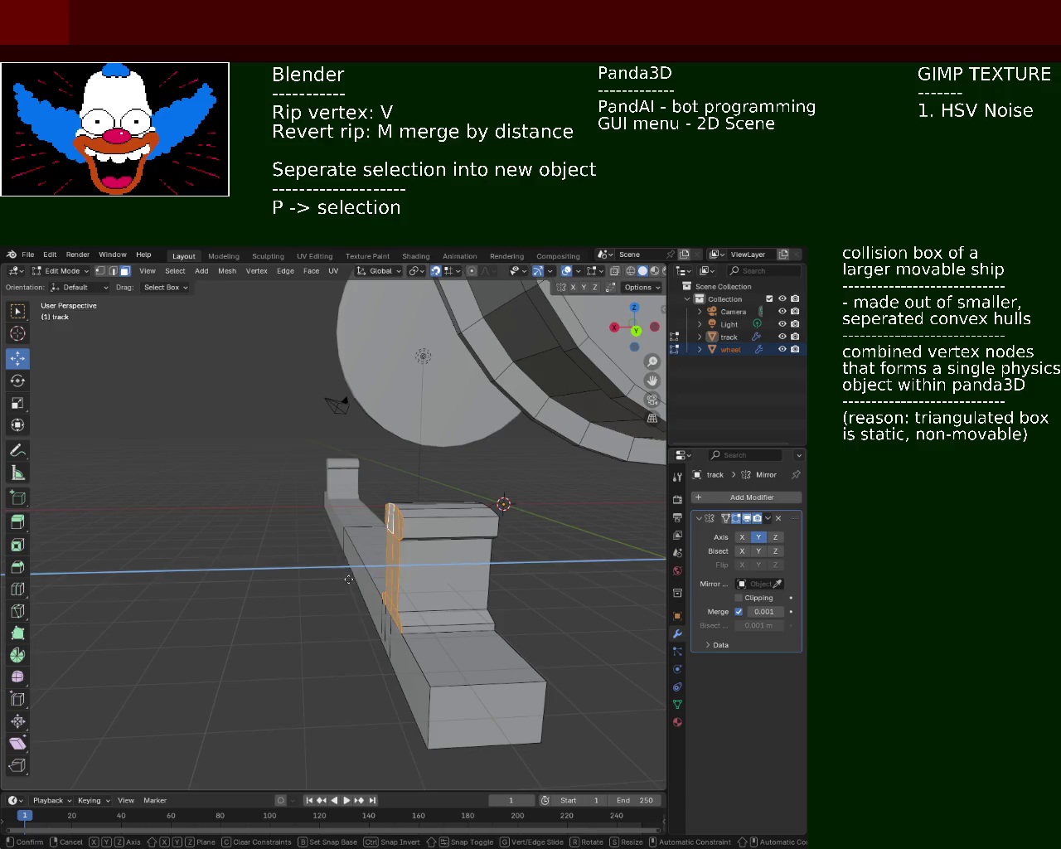
pyautogui.click(304, 578)
pyautogui.moveTo(304, 577)
pyautogui.mouseDown(button='middle')
pyautogui.moveTo(284, 556)
pyautogui.moveTo(303, 597)
pyautogui.moveTo(326, 575)
pyautogui.moveTo(303, 535)
pyautogui.moveTo(351, 581)
pyautogui.moveTo(267, 575)
pyautogui.moveTo(289, 555)
pyautogui.mouseUp(button='middle')
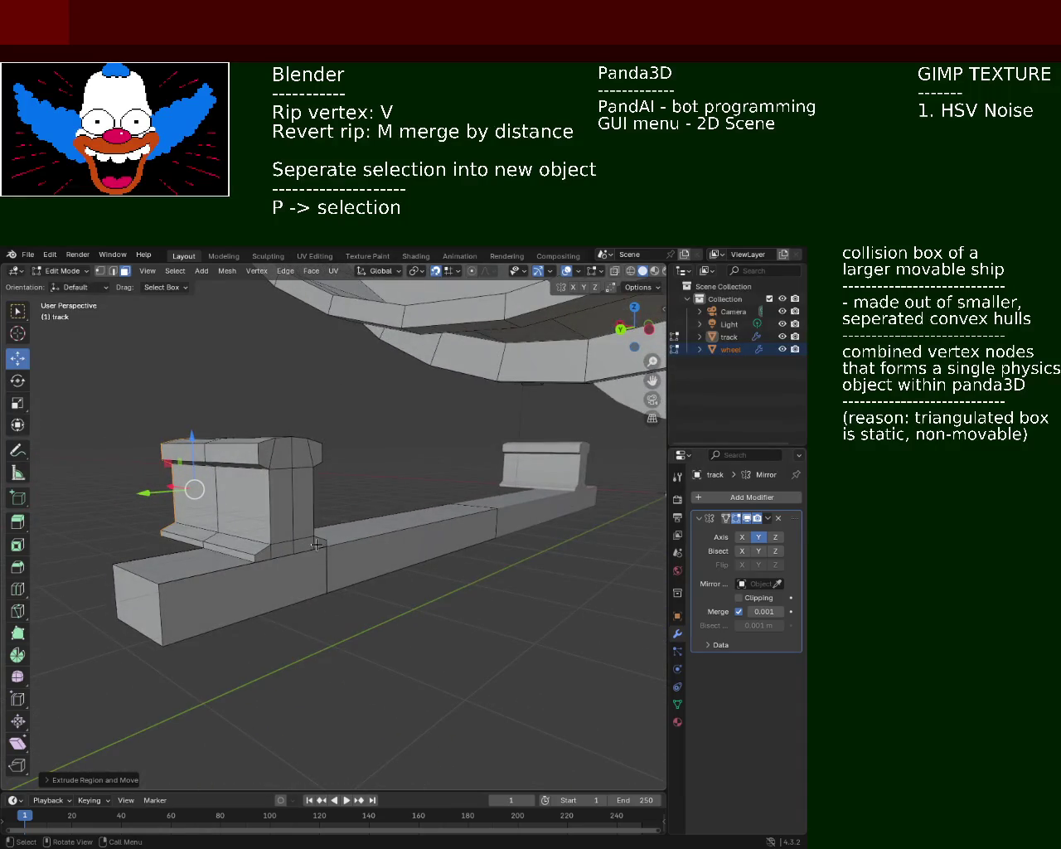
# Step: Select the vertical strip of rail faces and push it out along Z
pyautogui.click(316, 543)
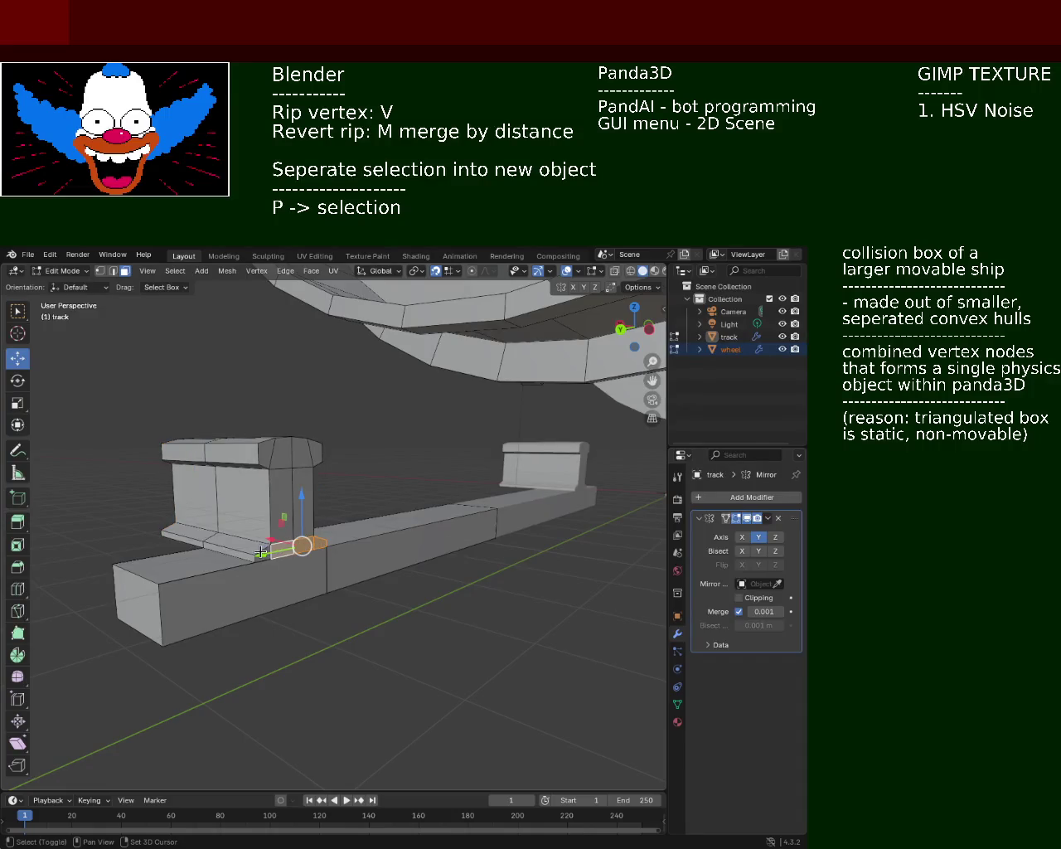
pyautogui.keyDown('alt'); pyautogui.keyDown('shift'); pyautogui.click(271, 523); pyautogui.keyUp('shift'); pyautogui.keyUp('alt')
pyautogui.keyDown('shift'); pyautogui.click(284, 452); pyautogui.keyUp('shift')
pyautogui.moveTo(284, 452)
pyautogui.mouseDown(button='middle')
pyautogui.moveTo(324, 550)
pyautogui.moveTo(353, 515)
pyautogui.moveTo(255, 574)
pyautogui.moveTo(230, 571)
pyautogui.moveTo(230, 547)
pyautogui.moveTo(491, 566)
pyautogui.moveTo(351, 511)
pyautogui.moveTo(291, 528)
pyautogui.moveTo(222, 513)
pyautogui.mouseUp(button='middle')
pyautogui.press('g')
pyautogui.press('z')
pyautogui.press('z')
pyautogui.click(362, 537)
pyautogui.keyDown('shift'); pyautogui.click(183, 500); pyautogui.keyUp('shift')
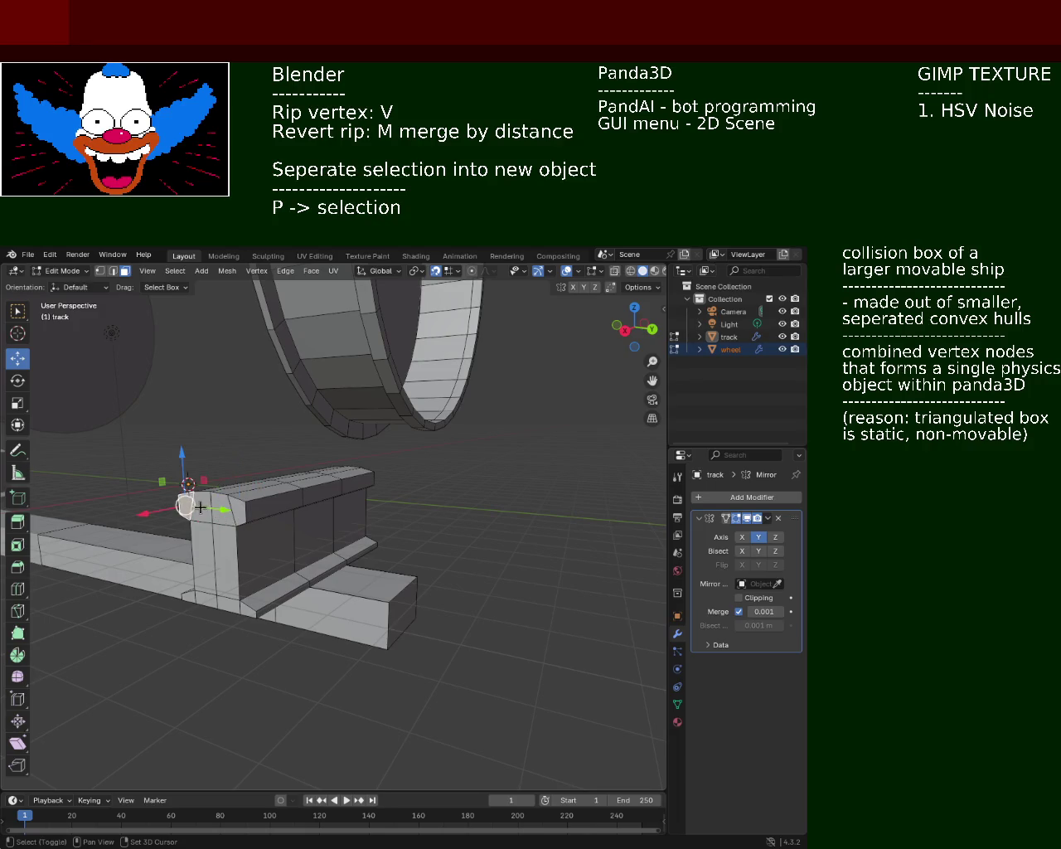
# Step: Extrude the rail end's front and bottom pillar faces and move them 1 m along X
pyautogui.keyDown('shift'); pyautogui.click(219, 531); pyautogui.keyUp('shift')
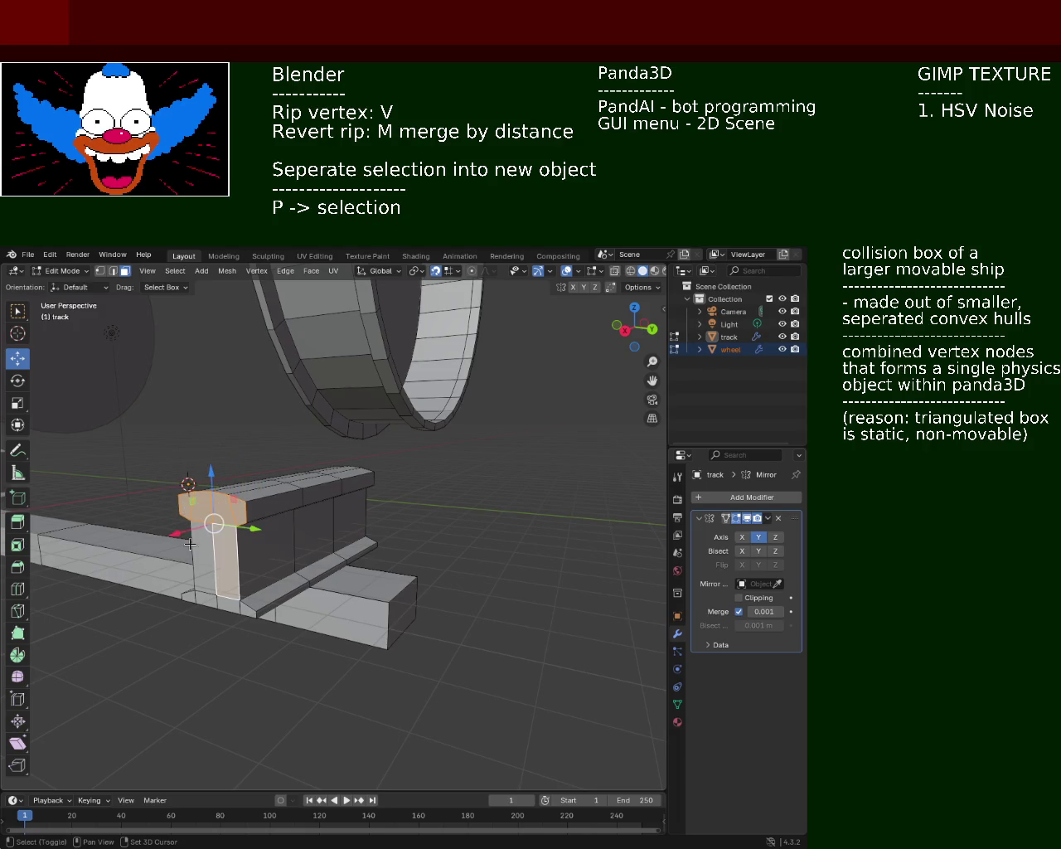
pyautogui.keyDown('shift'); pyautogui.click(204, 599); pyautogui.keyUp('shift')
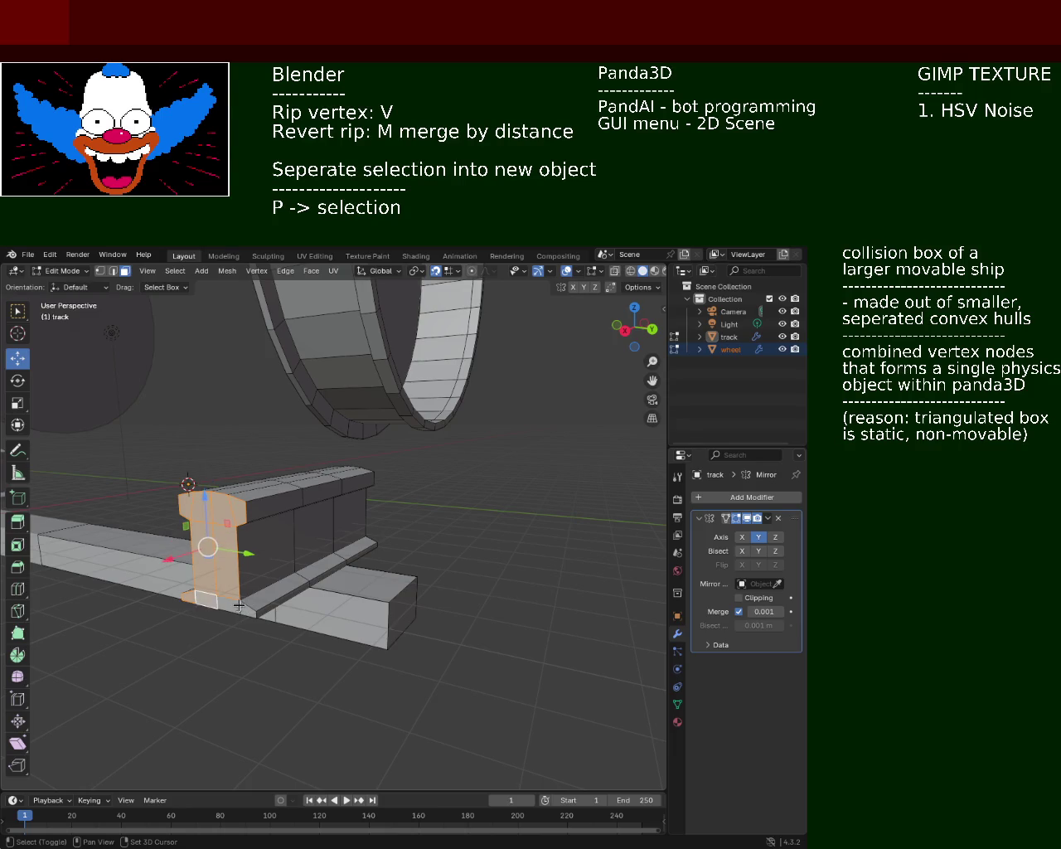
pyautogui.press('e')
pyautogui.click(199, 614)
pyautogui.press('g')
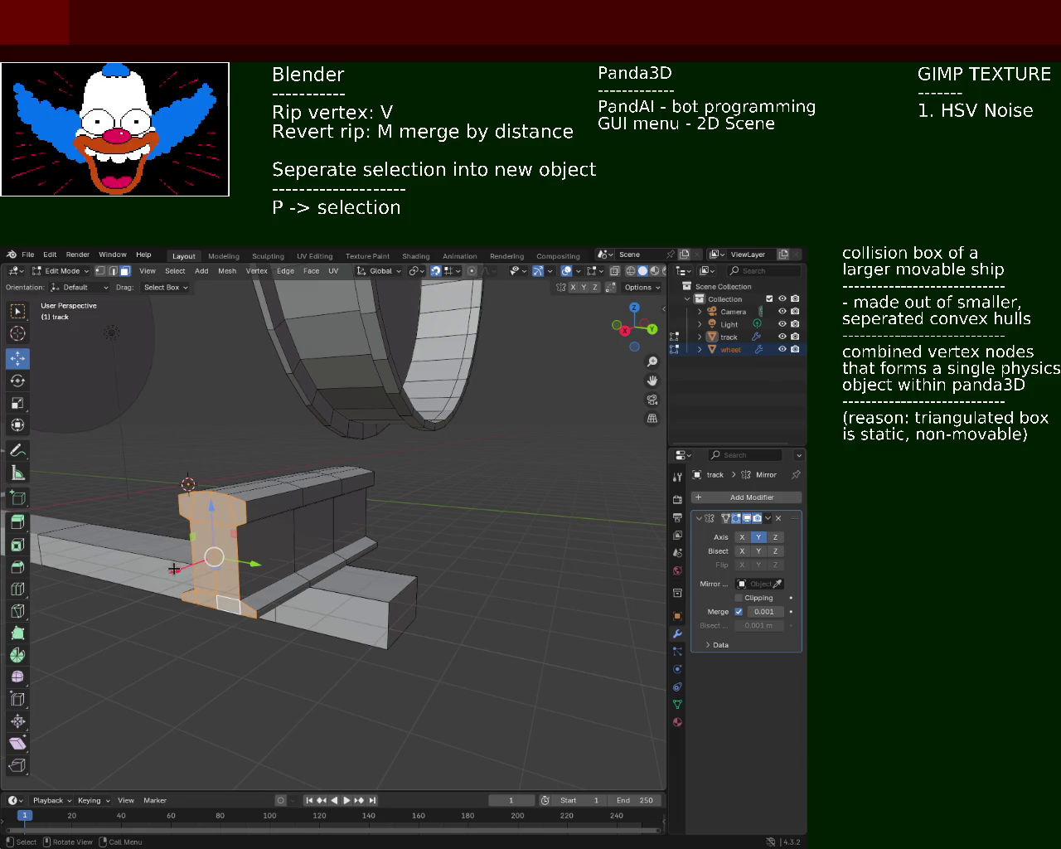
pyautogui.press('x')
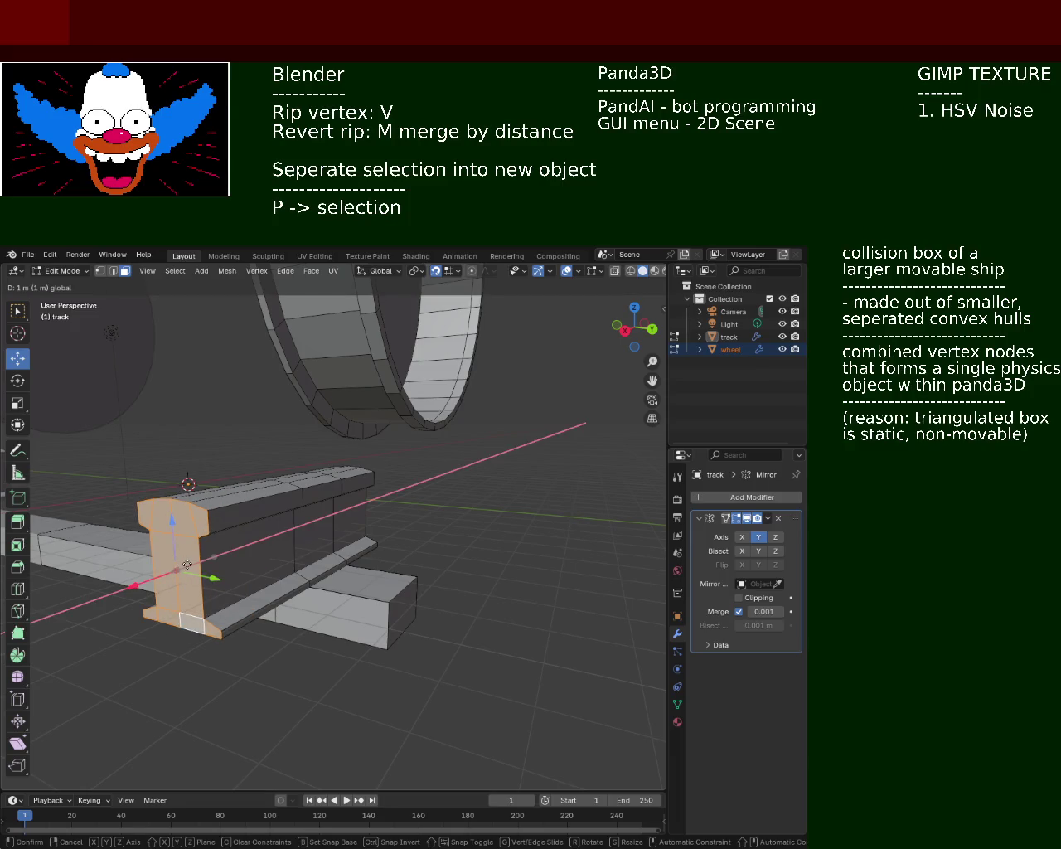
pyautogui.click(186, 564)
pyautogui.moveTo(191, 563)
pyautogui.mouseDown(button='middle')
pyautogui.moveTo(337, 543)
pyautogui.moveTo(205, 533)
pyautogui.mouseUp(button='middle')
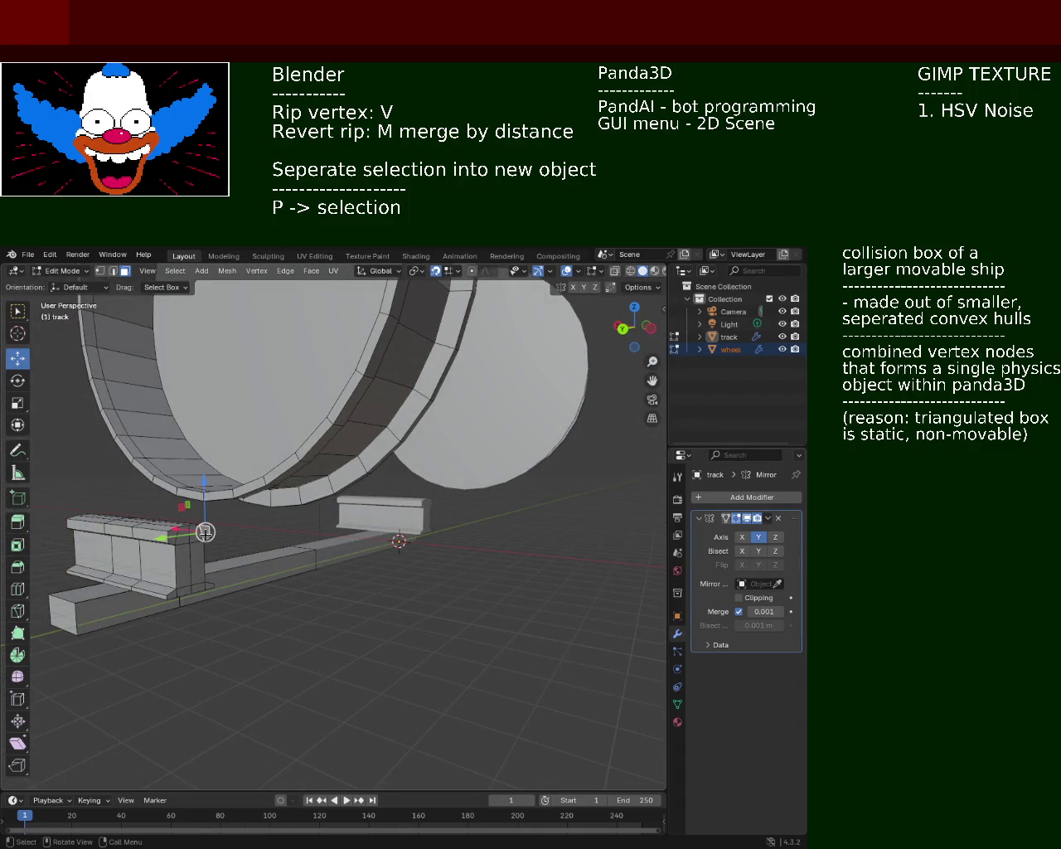
# Step: Select the far rail end's cap, vertical and flange faces and shift them 1 m along X
pyautogui.keyDown('shift'); pyautogui.click(195, 532); pyautogui.keyUp('shift')
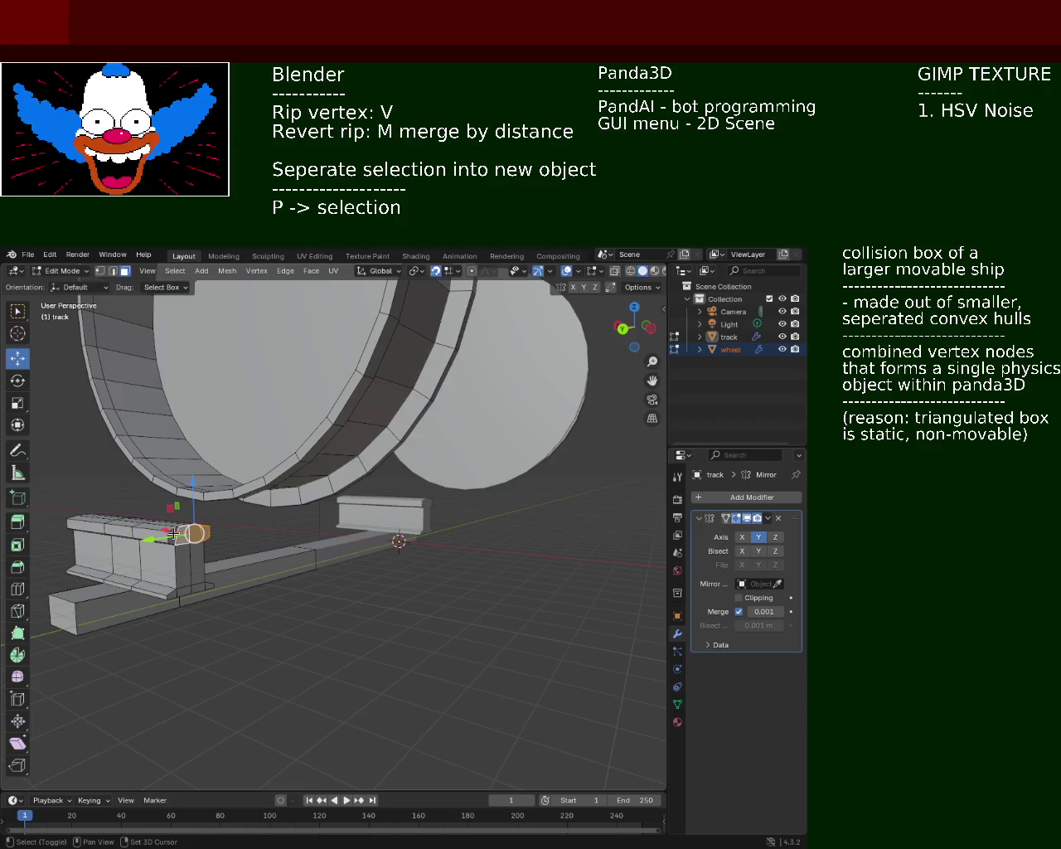
pyautogui.keyDown('shift'); pyautogui.click(184, 559); pyautogui.keyUp('shift')
pyautogui.keyDown('shift'); pyautogui.click(197, 568); pyautogui.keyUp('shift')
pyautogui.keyDown('shift'); pyautogui.click(208, 586); pyautogui.keyUp('shift')
pyautogui.keyDown('shift'); pyautogui.click(207, 589); pyautogui.keyUp('shift')
pyautogui.keyDown('shift'); pyautogui.click(176, 593); pyautogui.keyUp('shift')
pyautogui.moveTo(176, 593); pyautogui.dragTo(145, 597, button='middle')
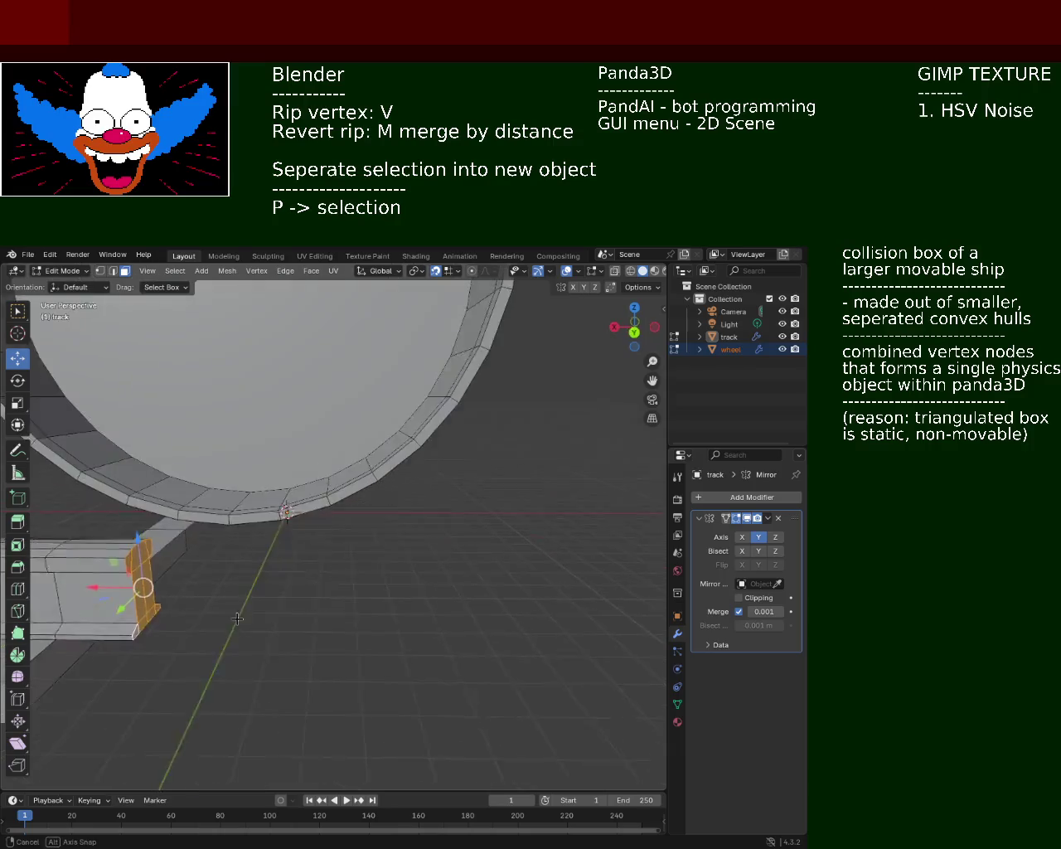
pyautogui.press('g')
pyautogui.press('x')
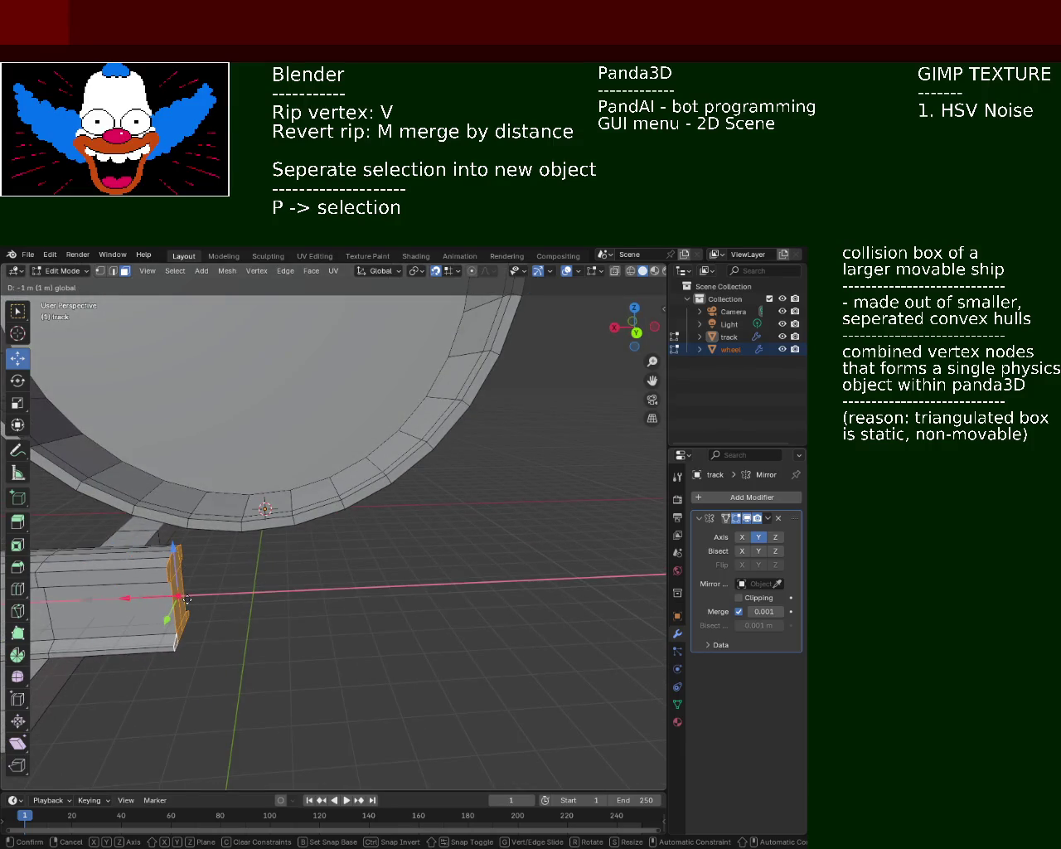
pyautogui.click(180, 597)
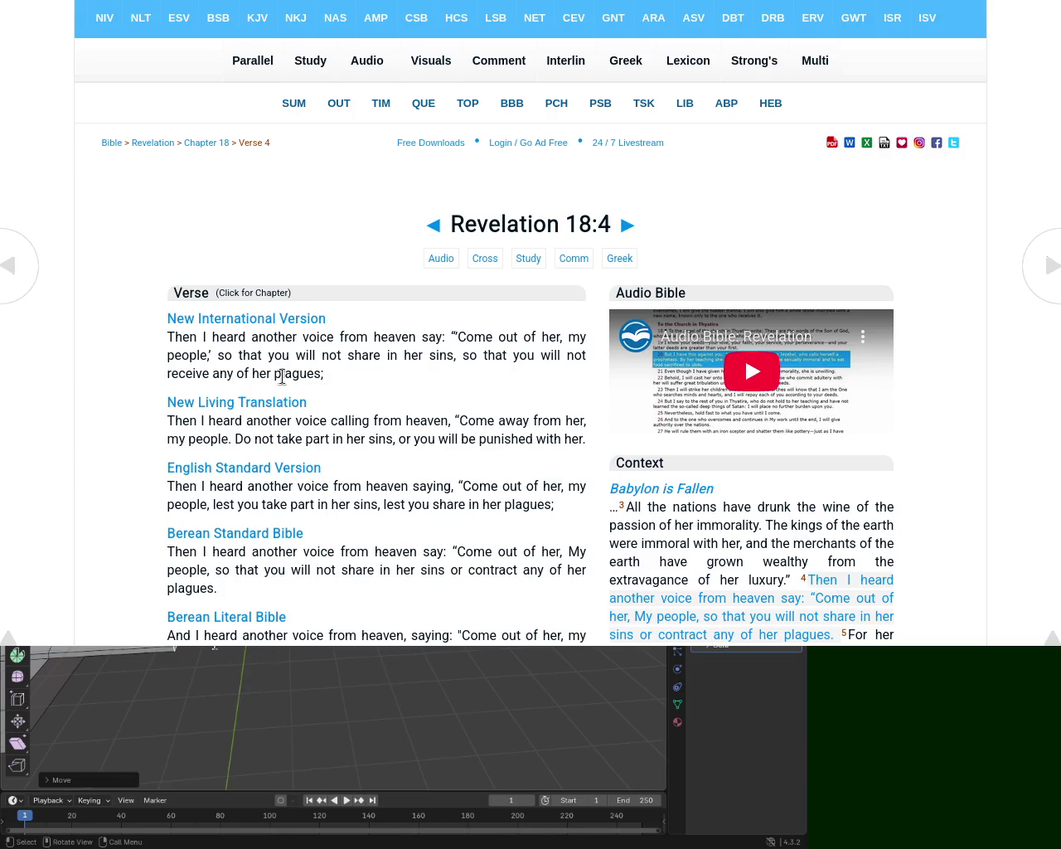
# Step: Step back to Revelation 18:3 and highlight its NIV verse text
pyautogui.moveTo(186, 373); pyautogui.dragTo(292, 374)
pyautogui.click(427, 226)
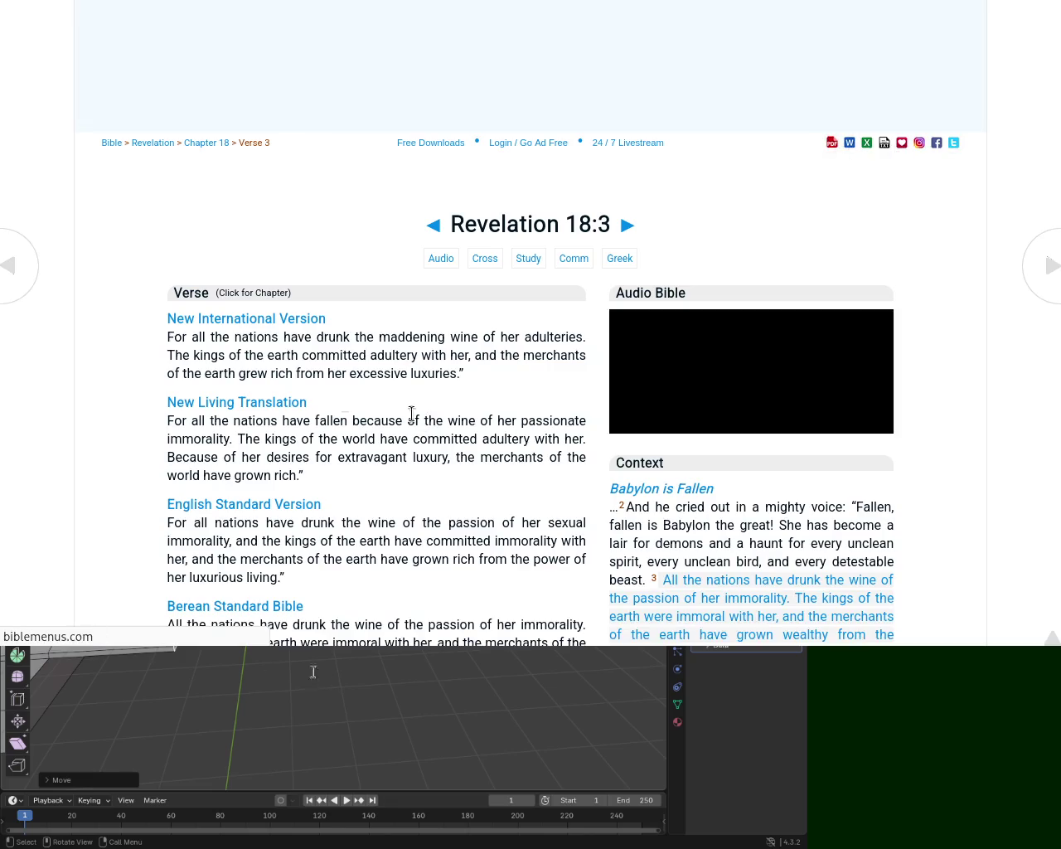
pyautogui.moveTo(172, 338)
pyautogui.mouseDown()
pyautogui.moveTo(374, 341)
pyautogui.moveTo(396, 354)
pyautogui.moveTo(433, 337)
pyautogui.moveTo(568, 338)
pyautogui.moveTo(521, 353)
pyautogui.moveTo(181, 354)
pyautogui.moveTo(561, 355)
pyautogui.moveTo(160, 375)
pyautogui.moveTo(394, 362)
pyautogui.moveTo(462, 375)
pyautogui.mouseUp()
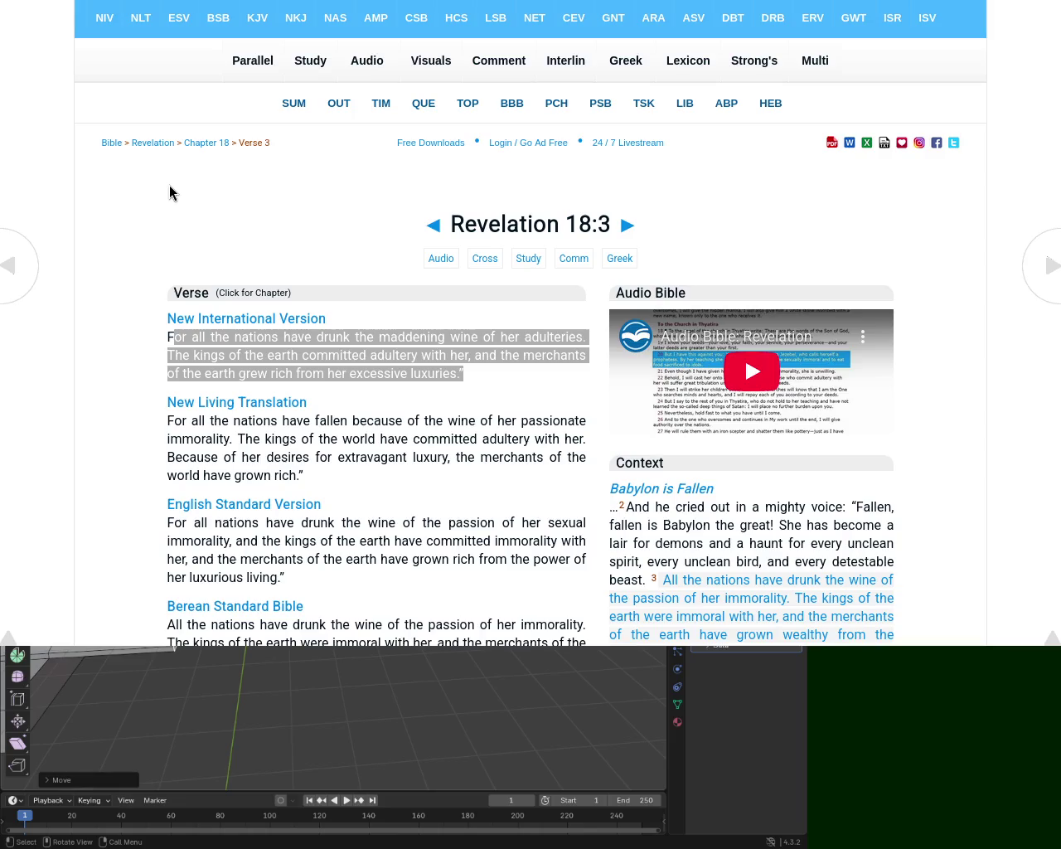
# Step: Open Revelation 18:4 and drag the browser window off the Blender scene
pyautogui.click(627, 226)
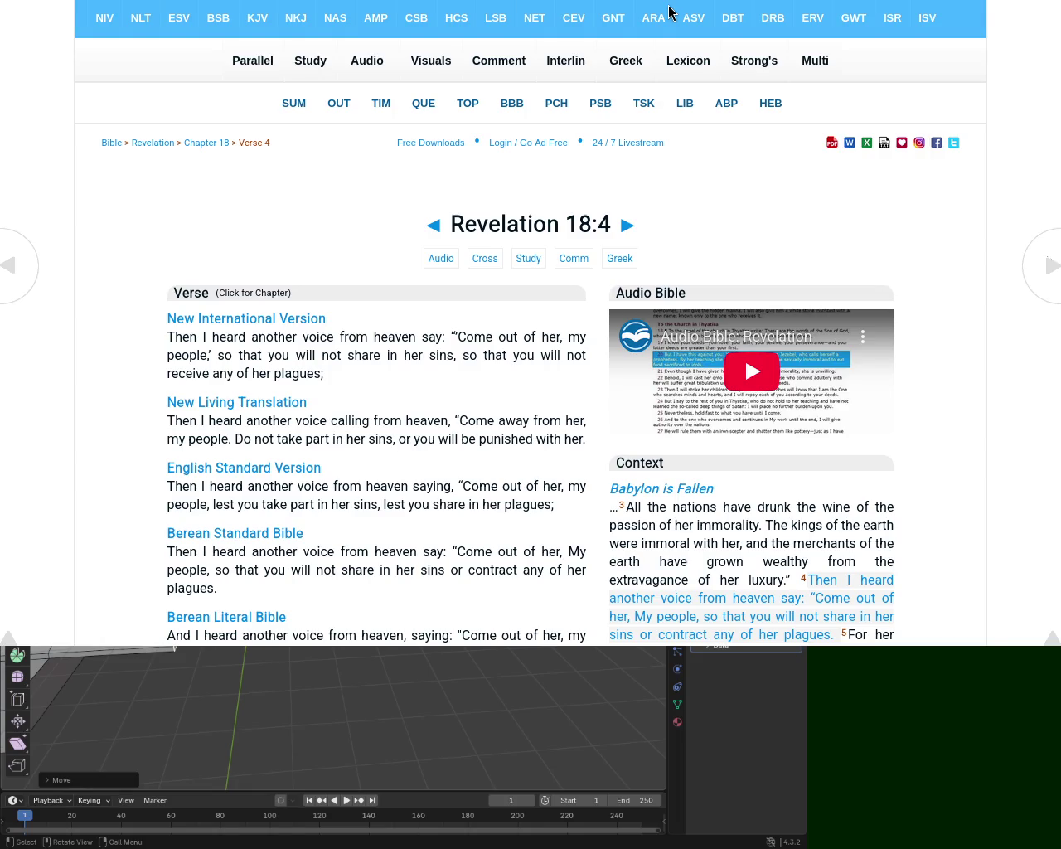
pyautogui.moveTo(559, 67)
pyautogui.mouseDown()
pyautogui.moveTo(740, 136)
pyautogui.moveTo(717, 75)
pyautogui.mouseUp()
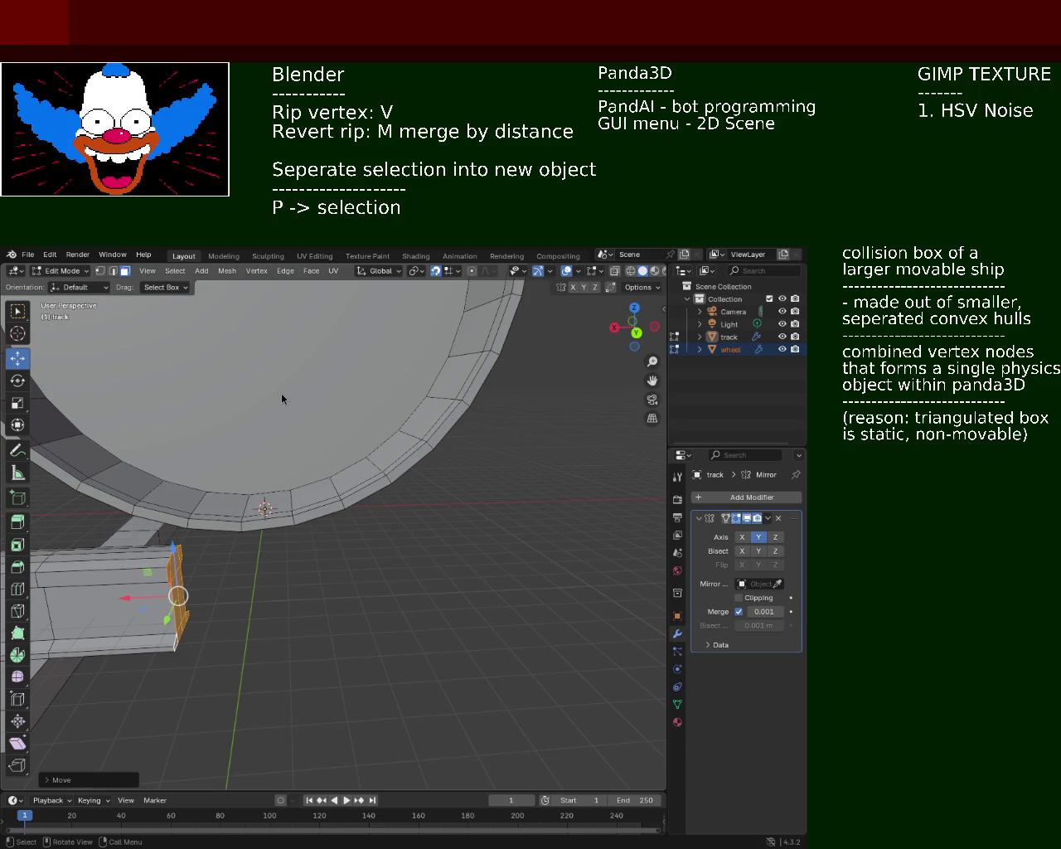
# Step: Orbit to a low view under the wheel and switch to Vertex select mode
pyautogui.moveTo(300, 441)
pyautogui.mouseDown(button='middle')
pyautogui.moveTo(405, 473)
pyautogui.moveTo(373, 478)
pyautogui.moveTo(471, 447)
pyautogui.mouseUp(button='middle')
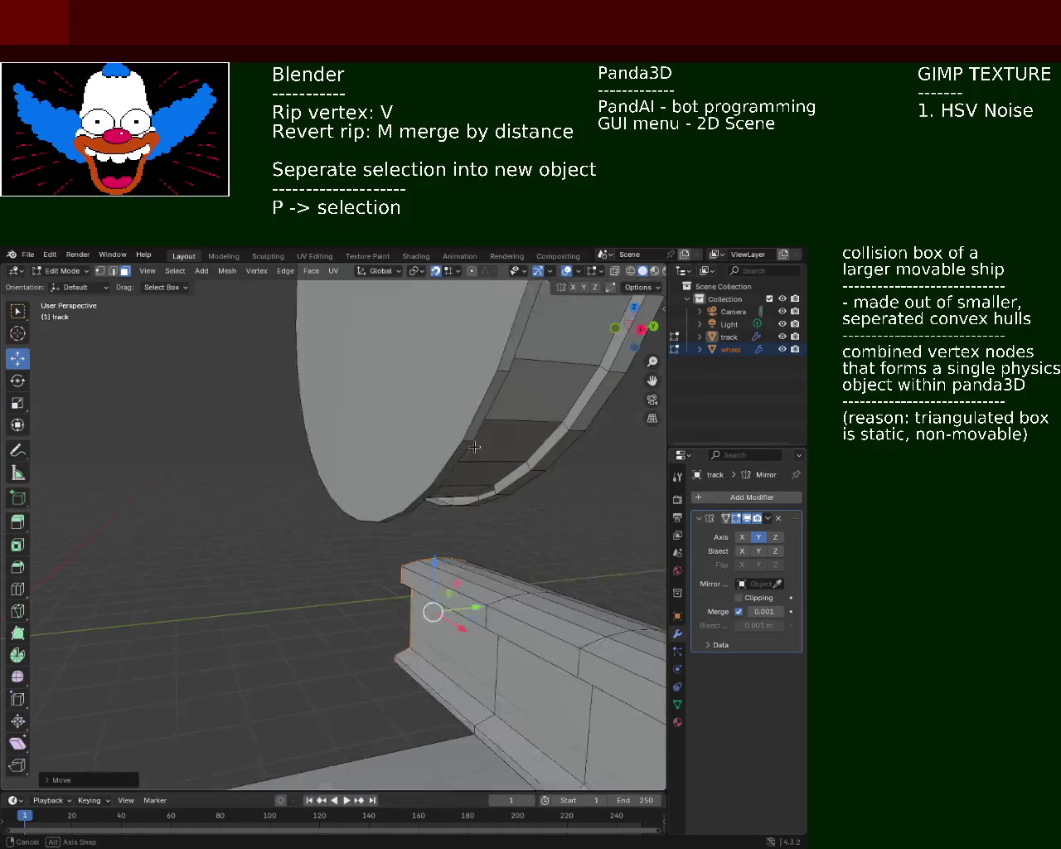
pyautogui.moveTo(471, 448)
pyautogui.mouseDown(button='middle')
pyautogui.moveTo(358, 473)
pyautogui.moveTo(462, 483)
pyautogui.moveTo(421, 525)
pyautogui.moveTo(131, 452)
pyautogui.mouseUp(button='middle')
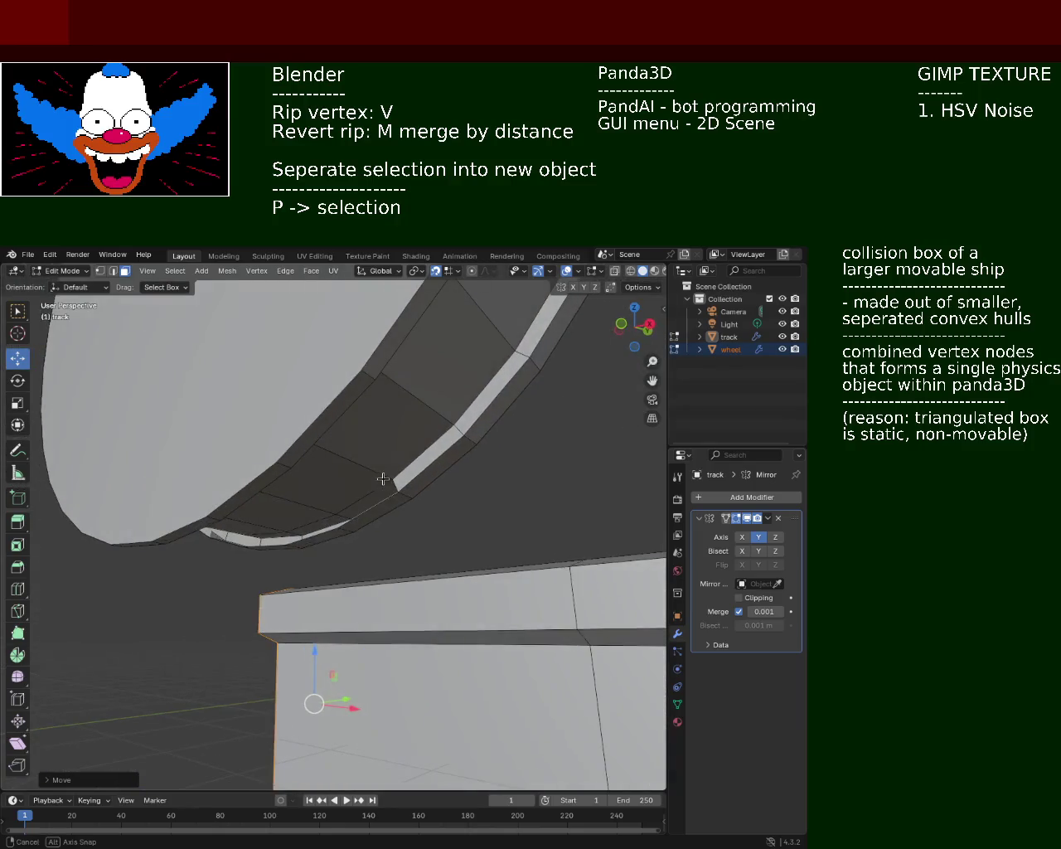
pyautogui.click(100, 271)
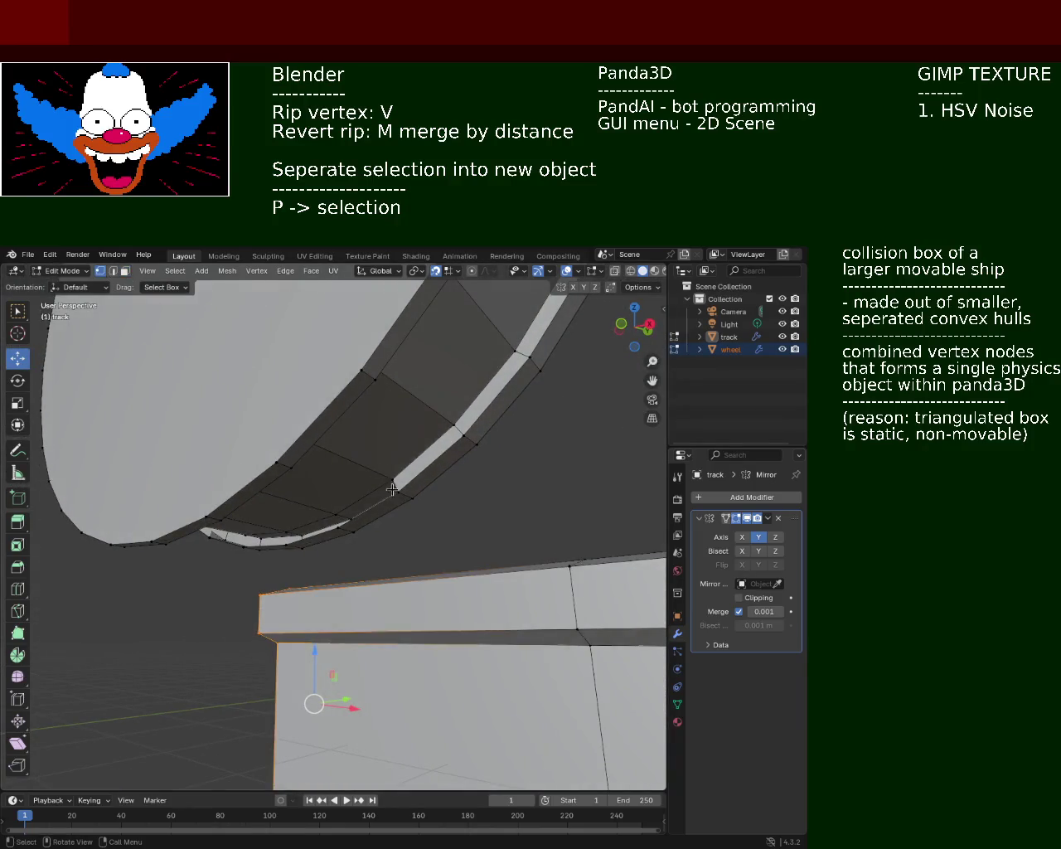
# Step: Rip a wheel rim vertex, then move it with its neighbouring strip vertices to a new position
pyautogui.click(336, 520)
pyautogui.press('v')
pyautogui.press('Escape')
pyautogui.keyDown('shift'); pyautogui.click(289, 540); pyautogui.keyUp('shift')
pyautogui.keyDown('shift'); pyautogui.click(284, 541); pyautogui.keyUp('shift')
pyautogui.press('g')
pyautogui.click(306, 517)
pyautogui.moveTo(305, 517)
pyautogui.mouseDown(button='middle')
pyautogui.moveTo(256, 608)
pyautogui.moveTo(190, 587)
pyautogui.moveTo(607, 630)
pyautogui.moveTo(623, 656)
pyautogui.moveTo(616, 677)
pyautogui.moveTo(443, 596)
pyautogui.moveTo(267, 588)
pyautogui.moveTo(320, 485)
pyautogui.moveTo(130, 518)
pyautogui.moveTo(216, 547)
pyautogui.moveTo(367, 549)
pyautogui.moveTo(343, 543)
pyautogui.moveTo(359, 505)
pyautogui.moveTo(375, 499)
pyautogui.moveTo(370, 529)
pyautogui.mouseUp(button='middle')
# Step: Rip a rim vertex, place it higher up the rim, and select an edge strip
pyautogui.click(391, 539)
pyautogui.press('v')
pyautogui.click(327, 429)
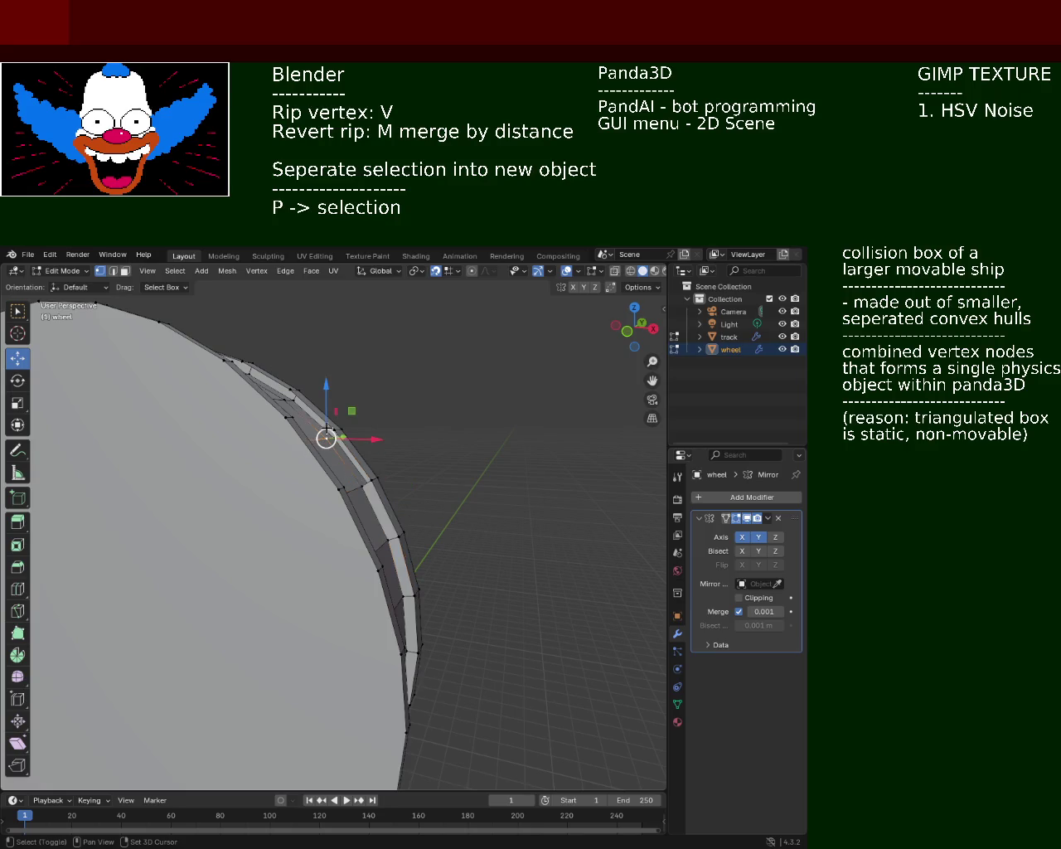
pyautogui.keyDown('shift'); pyautogui.click(370, 481); pyautogui.keyUp('shift')
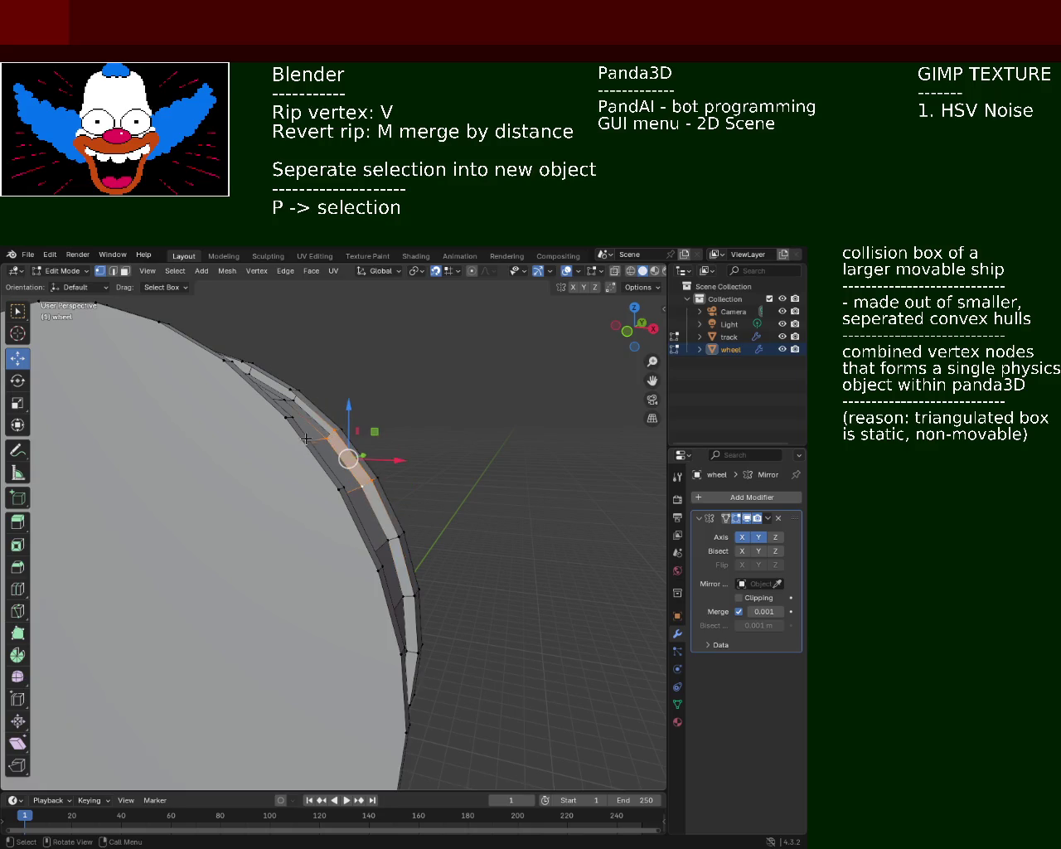
# Step: Select a run of rim faces leftward along the top of the rim
pyautogui.moveTo(308, 440); pyautogui.dragTo(365, 507, button='middle')
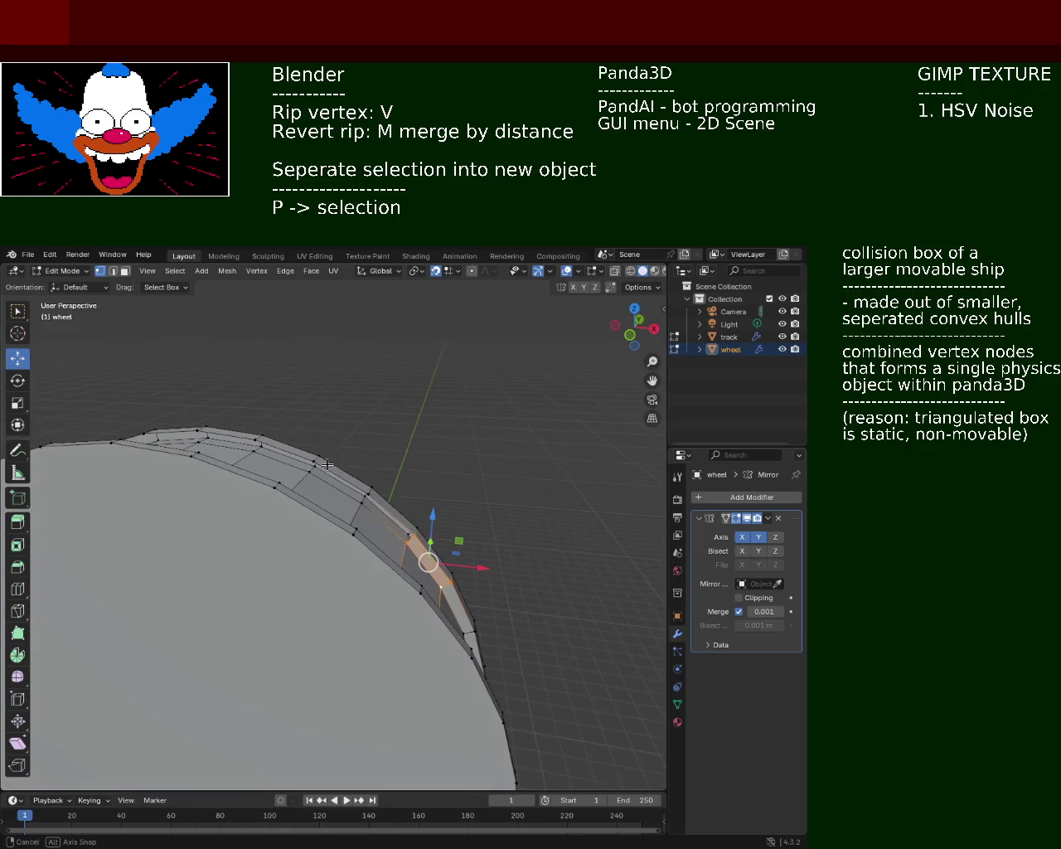
pyautogui.keyDown('shift'); pyautogui.click(364, 506); pyautogui.keyUp('shift')
pyautogui.click(363, 502)
pyautogui.keyDown('shift'); pyautogui.click(312, 459); pyautogui.keyUp('shift')
pyautogui.keyDown('shift'); pyautogui.click(306, 473); pyautogui.keyUp('shift')
pyautogui.keyDown('shift'); pyautogui.click(251, 455); pyautogui.keyUp('shift')
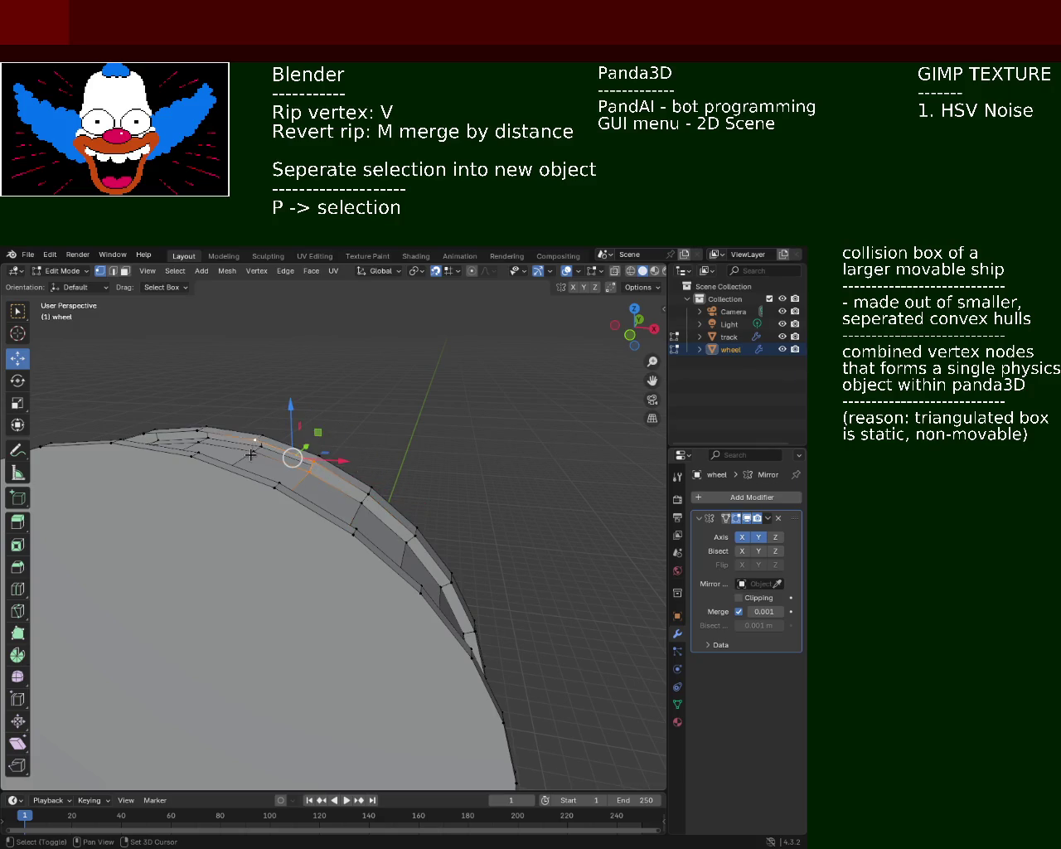
pyautogui.moveTo(250, 454); pyautogui.dragTo(319, 460, button='middle')
pyautogui.keyDown('shift'); pyautogui.click(319, 460); pyautogui.keyUp('shift')
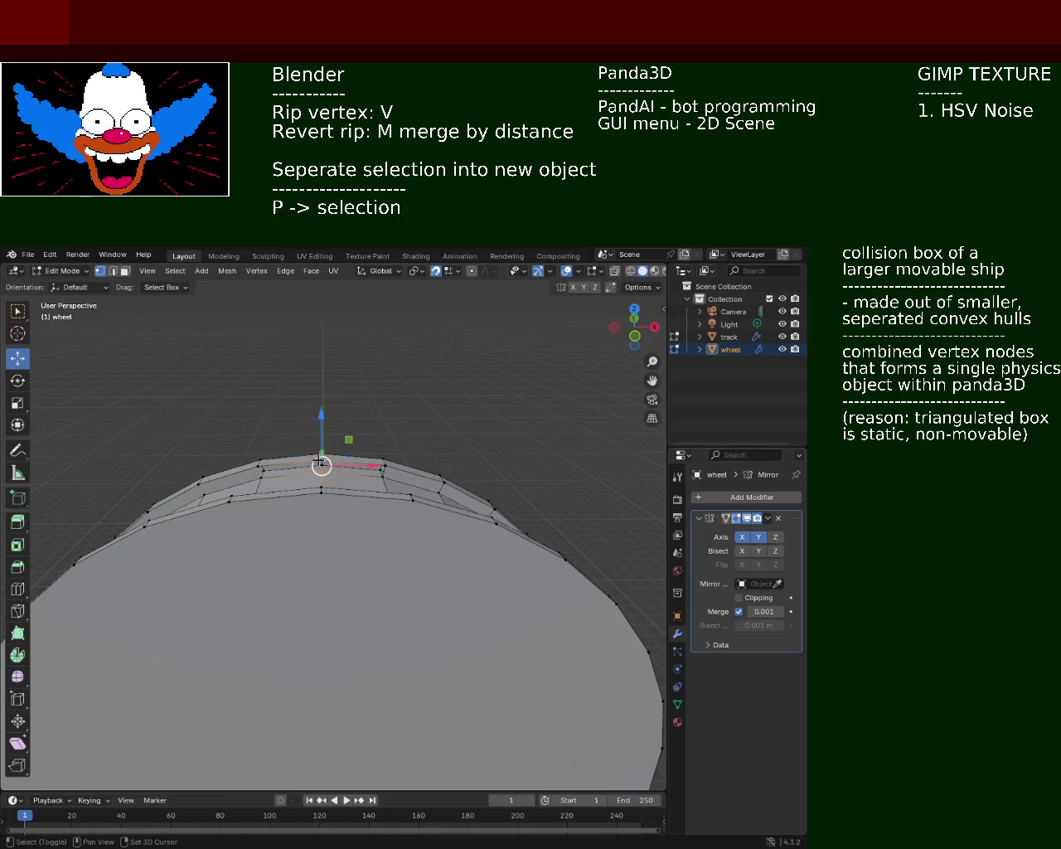
pyautogui.keyDown('shift'); pyautogui.click(356, 469); pyautogui.keyUp('shift')
pyautogui.keyDown('shift'); pyautogui.click(321, 478); pyautogui.keyUp('shift')
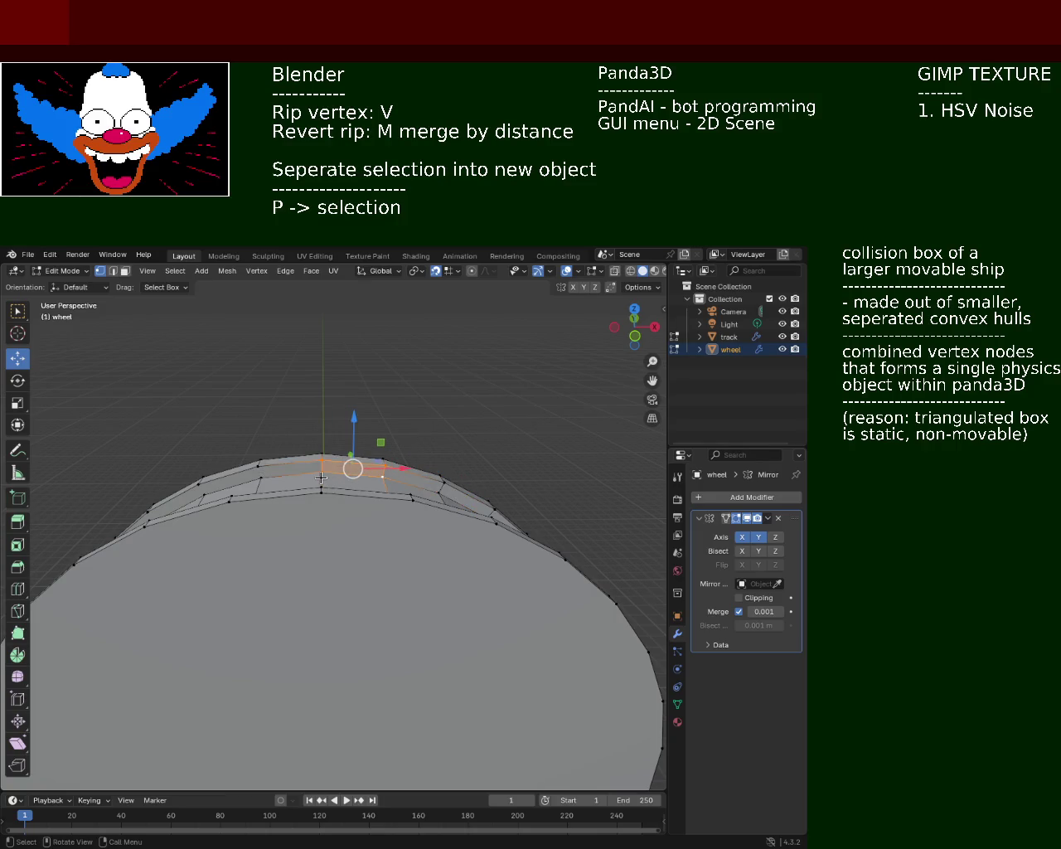
# Step: Turn off X-axis mirroring in the wheel's Mirror modifier
pyautogui.moveTo(321, 478)
pyautogui.mouseDown(button='middle')
pyautogui.moveTo(484, 537)
pyautogui.moveTo(660, 544)
pyautogui.mouseUp(button='middle')
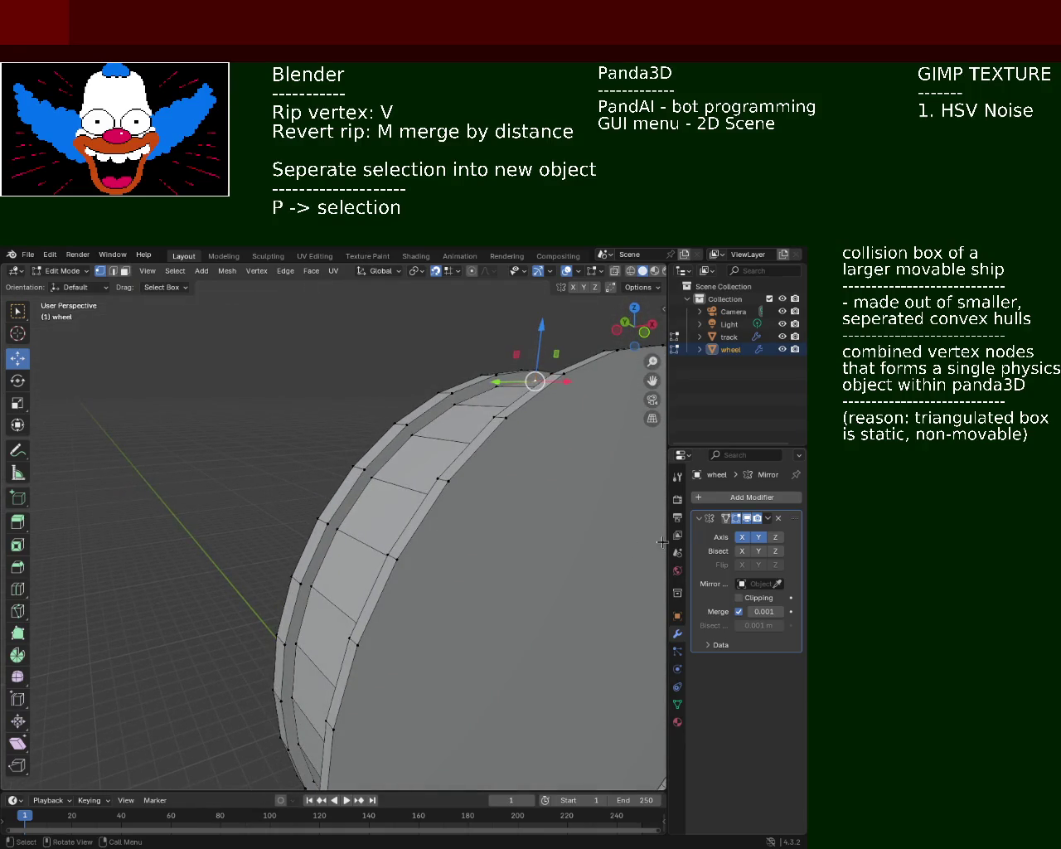
pyautogui.click(742, 536)
pyautogui.moveTo(572, 513); pyautogui.dragTo(455, 469, button='middle')
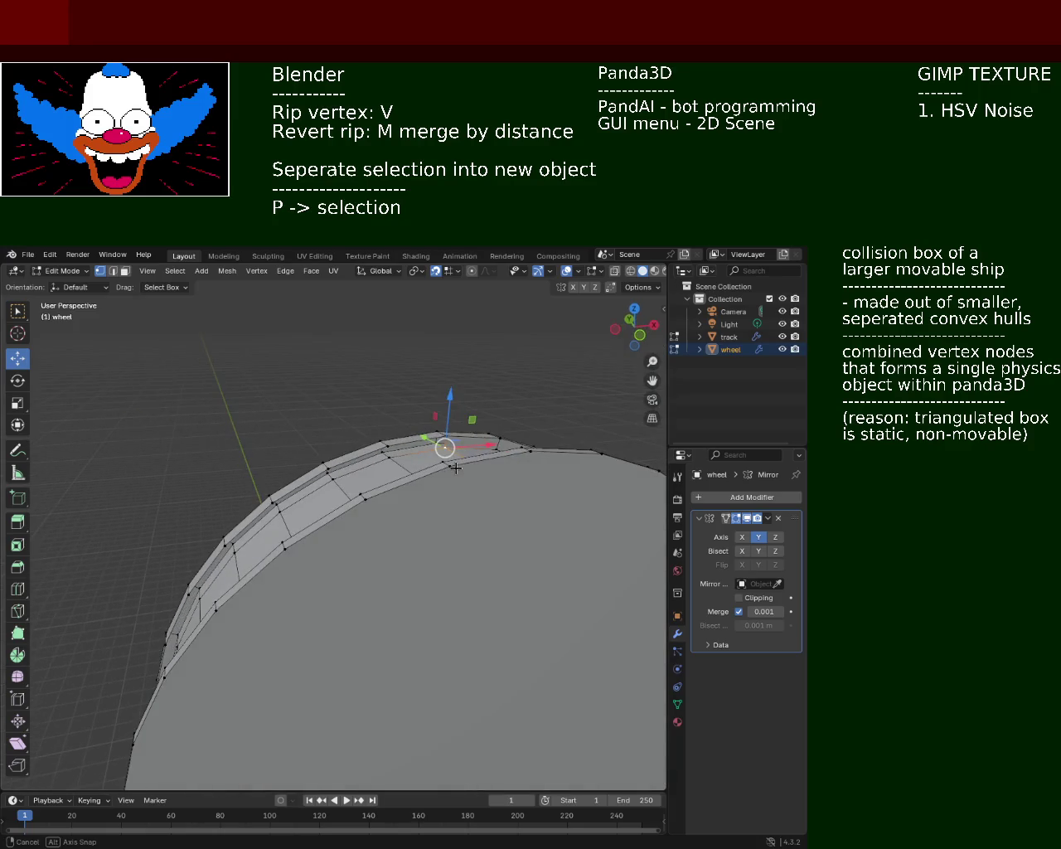
# Step: Select the corner vertices that complete the top rim faces, including a lower rim vertex
pyautogui.keyDown('shift'); pyautogui.click(386, 446); pyautogui.keyUp('shift')
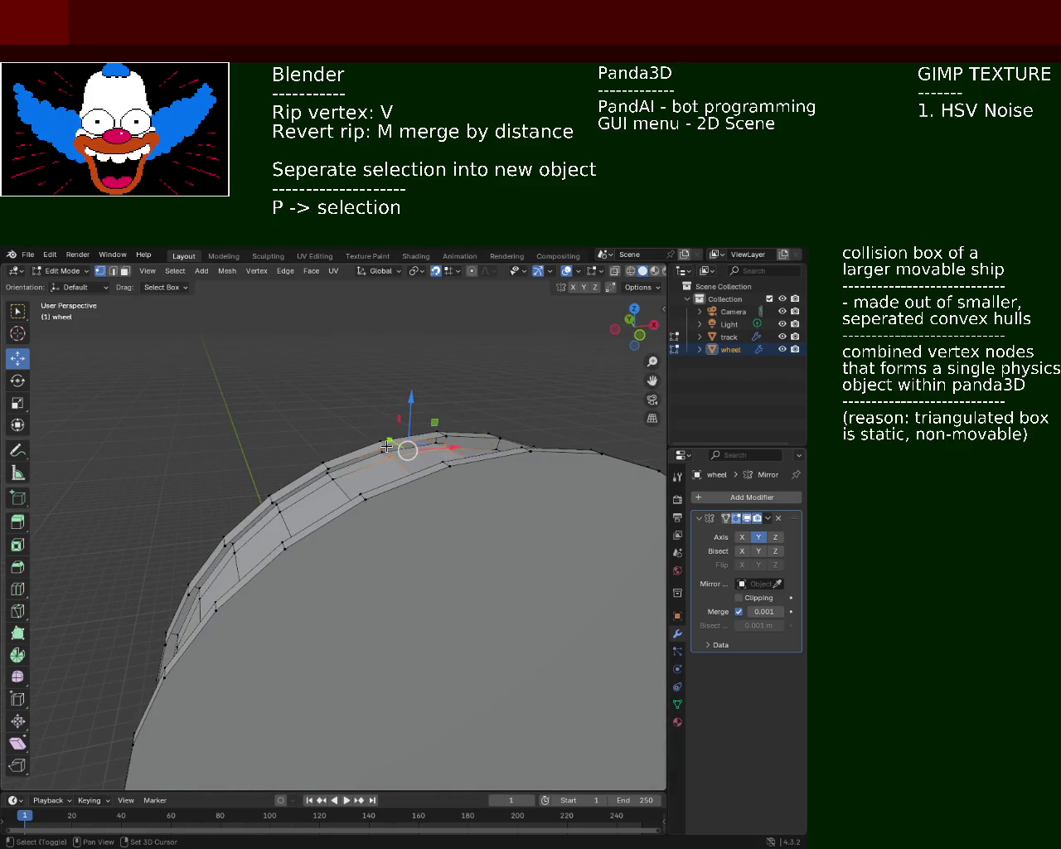
pyautogui.click(446, 446)
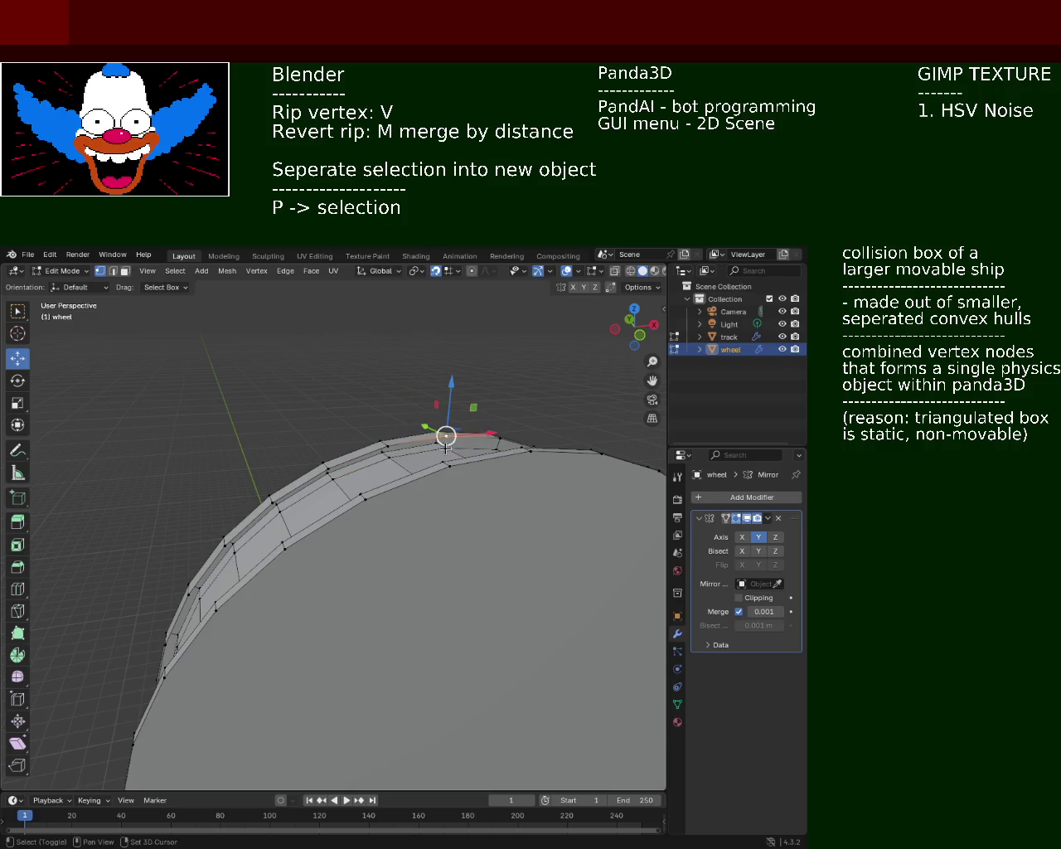
pyautogui.keyDown('shift'); pyautogui.click(387, 446); pyautogui.keyUp('shift')
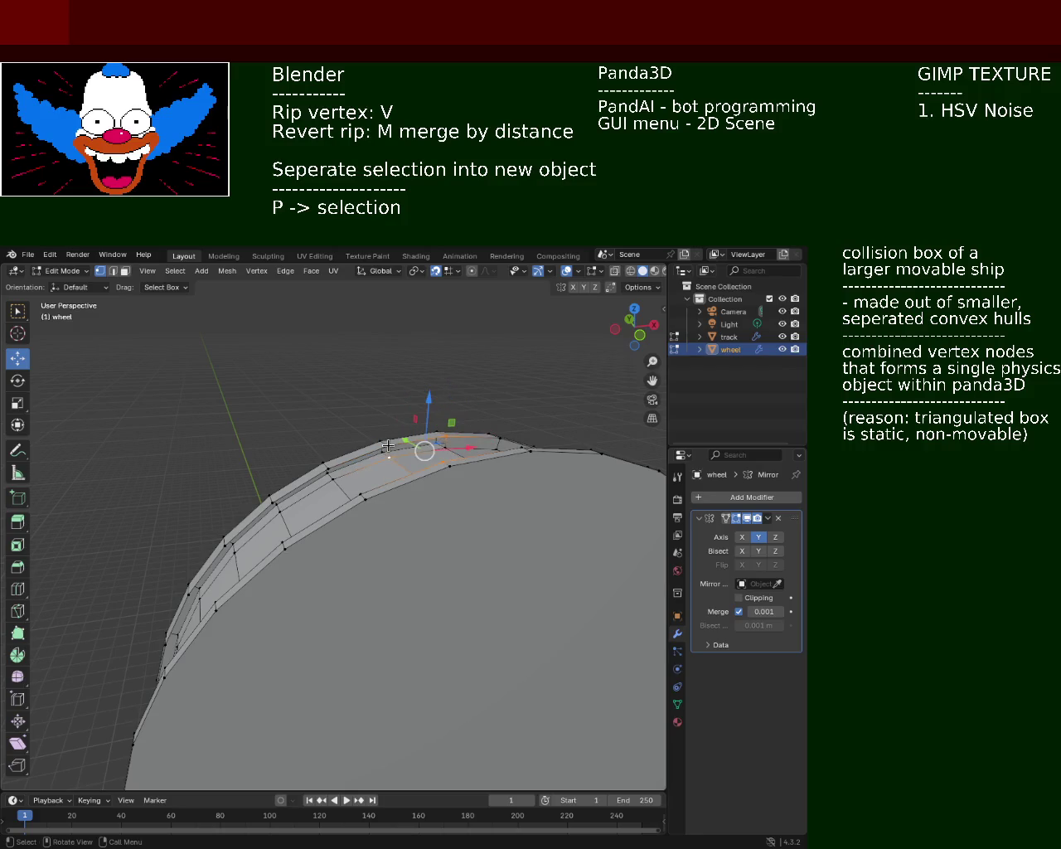
pyautogui.keyDown('shift'); pyautogui.click(403, 446); pyautogui.keyUp('shift')
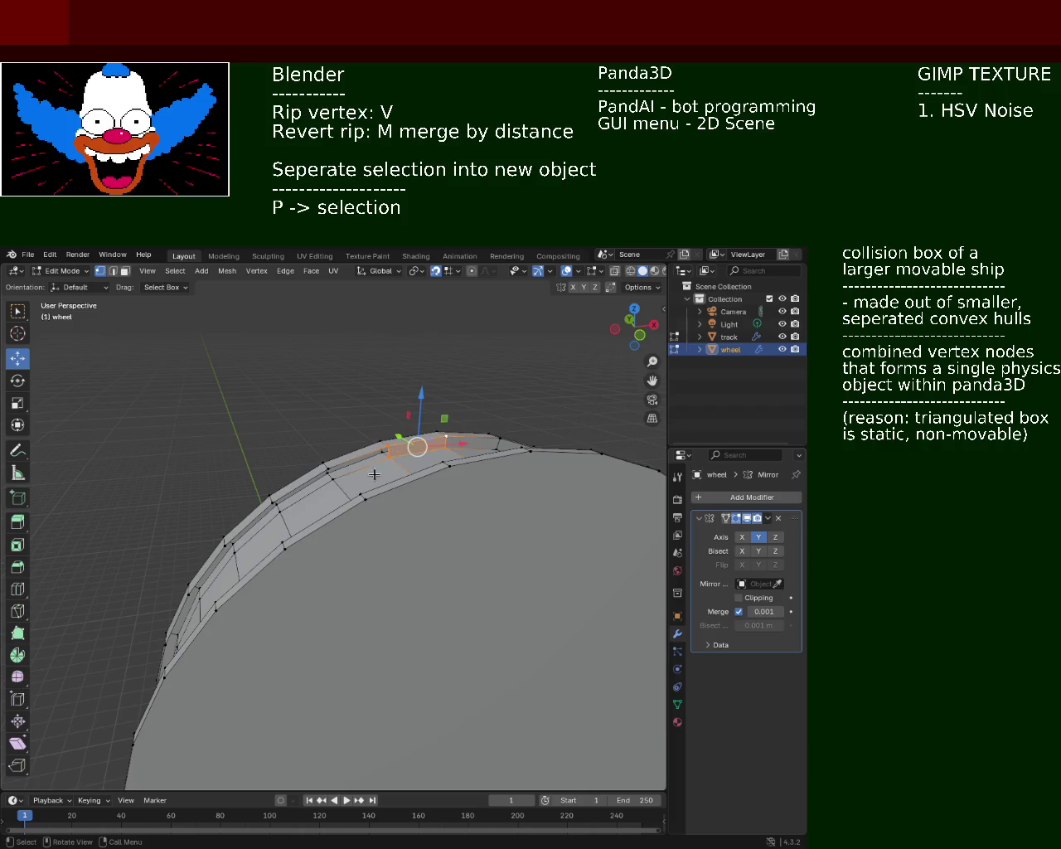
pyautogui.keyDown('shift'); pyautogui.click(391, 452); pyautogui.keyUp('shift')
pyautogui.keyDown('shift'); pyautogui.click(330, 469); pyautogui.keyUp('shift')
pyautogui.keyDown('shift'); pyautogui.click(331, 481); pyautogui.keyUp('shift')
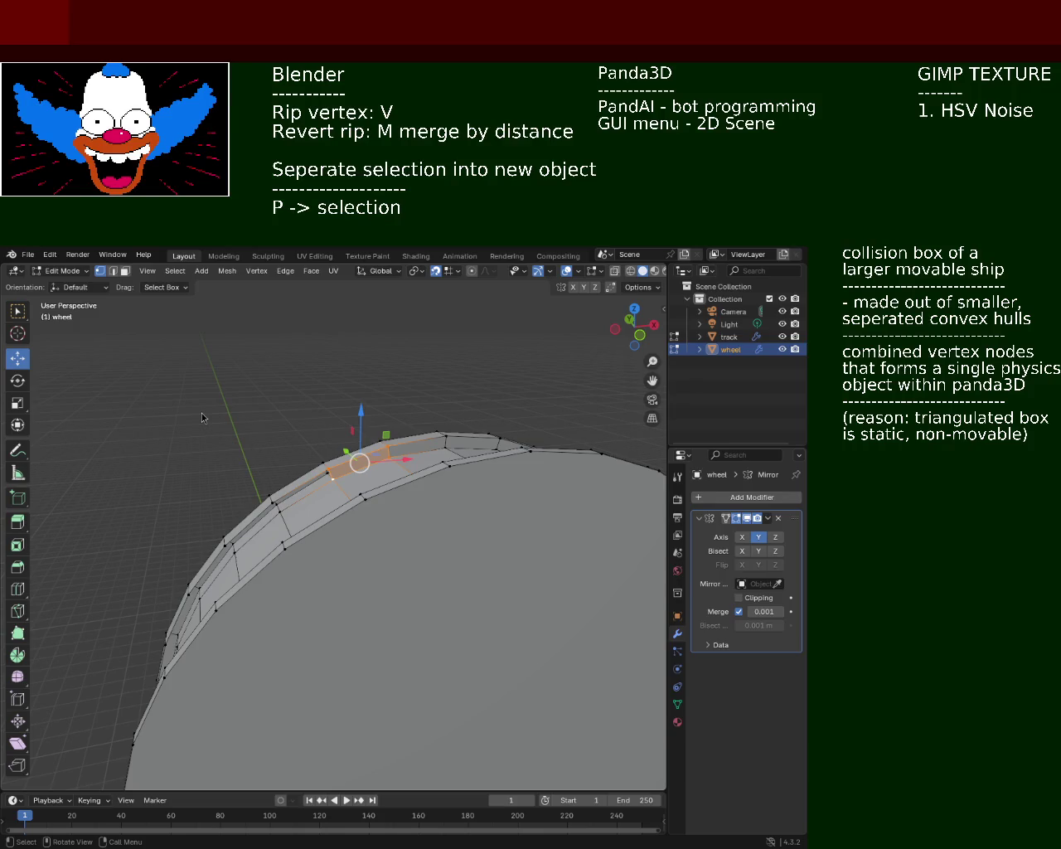
# Step: Zoom in and select the corner vertices of one rim face
pyautogui.press('v')
pyautogui.scroll(2, 330, 509)
pyautogui.click(247, 496)
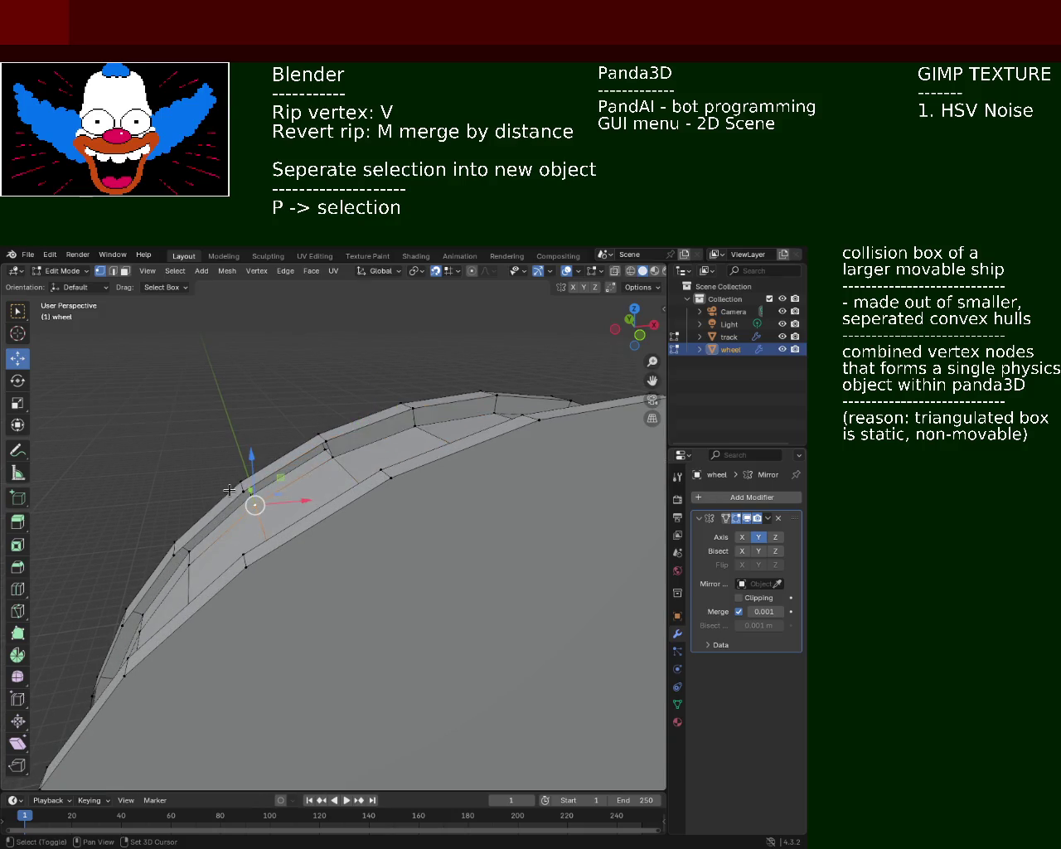
pyautogui.keyDown('shift'); pyautogui.click(329, 448); pyautogui.keyUp('shift')
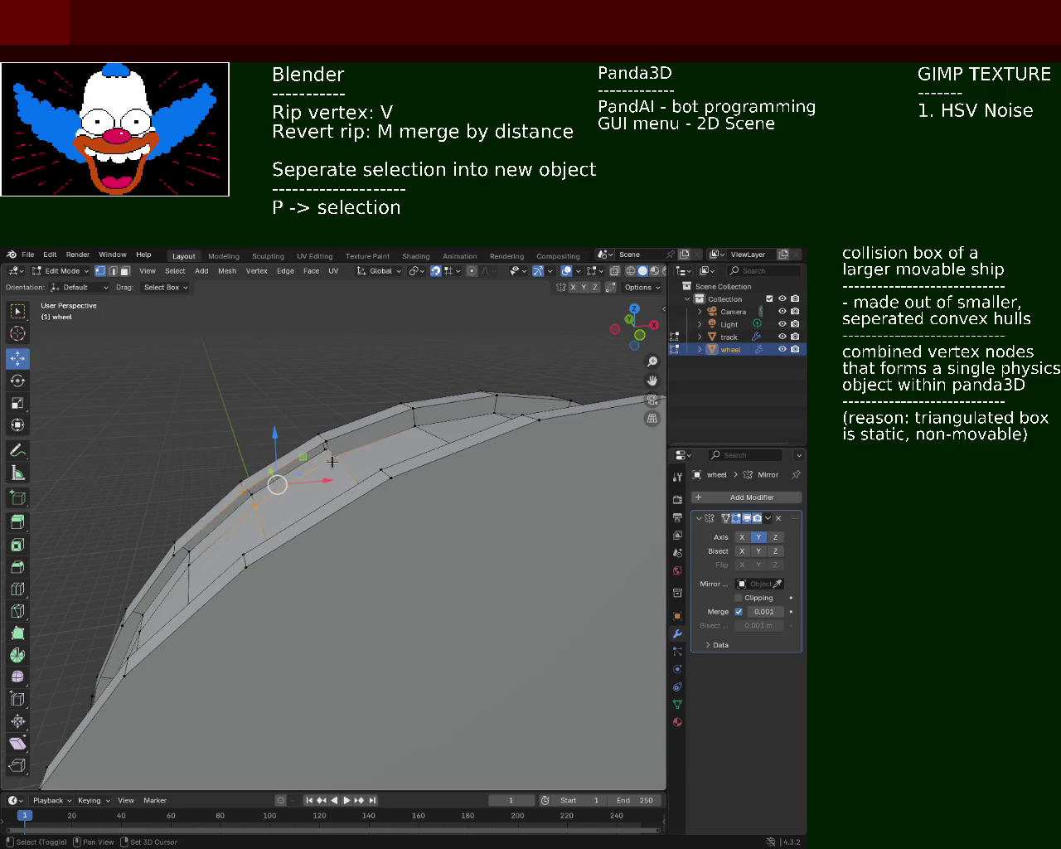
pyautogui.keyDown('shift'); pyautogui.click(328, 445); pyautogui.keyUp('shift')
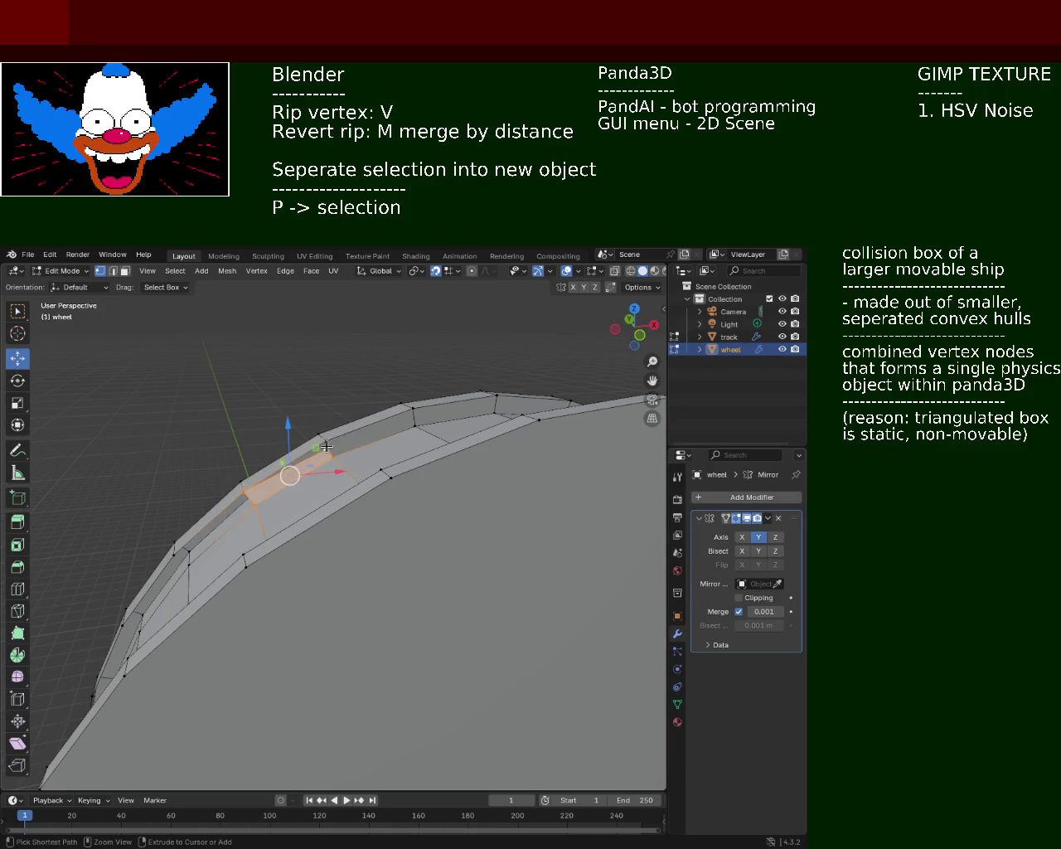
pyautogui.click(327, 439)
pyautogui.keyDown('shift'); pyautogui.click(243, 496); pyautogui.keyUp('shift')
pyautogui.keyDown('shift'); pyautogui.click(245, 500); pyautogui.keyUp('shift')
pyautogui.moveTo(246, 504)
pyautogui.mouseDown(button='middle')
pyautogui.moveTo(362, 465)
pyautogui.moveTo(410, 461)
pyautogui.mouseUp(button='middle')
# Step: Select the vertices of the thin rim face and the rim edge below it
pyautogui.click(420, 452)
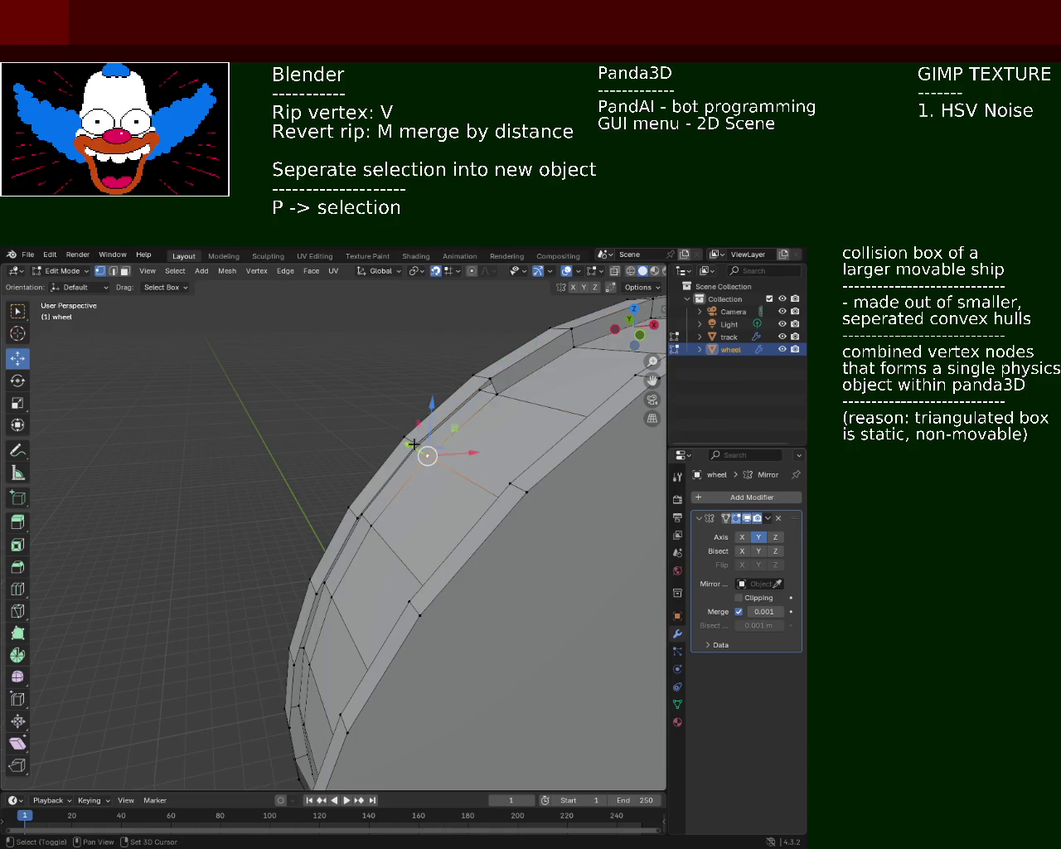
pyautogui.keyDown('shift'); pyautogui.click(487, 381); pyautogui.keyUp('shift')
pyautogui.keyDown('shift'); pyautogui.click(497, 396); pyautogui.keyUp('shift')
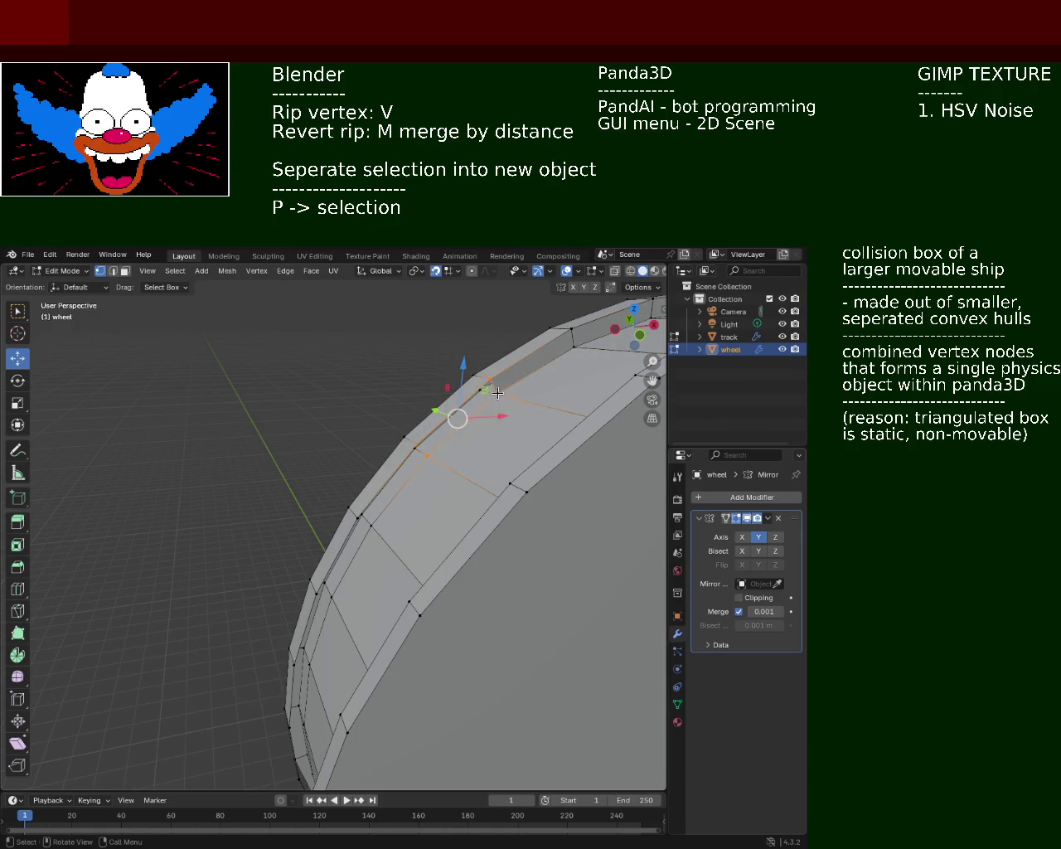
pyautogui.click(425, 454)
pyautogui.keyDown('shift'); pyautogui.click(365, 520); pyautogui.keyUp('shift')
pyautogui.moveTo(368, 523)
pyautogui.mouseDown(button='middle')
pyautogui.moveTo(398, 416)
pyautogui.moveTo(433, 423)
pyautogui.mouseUp(button='middle')
pyautogui.click(400, 405)
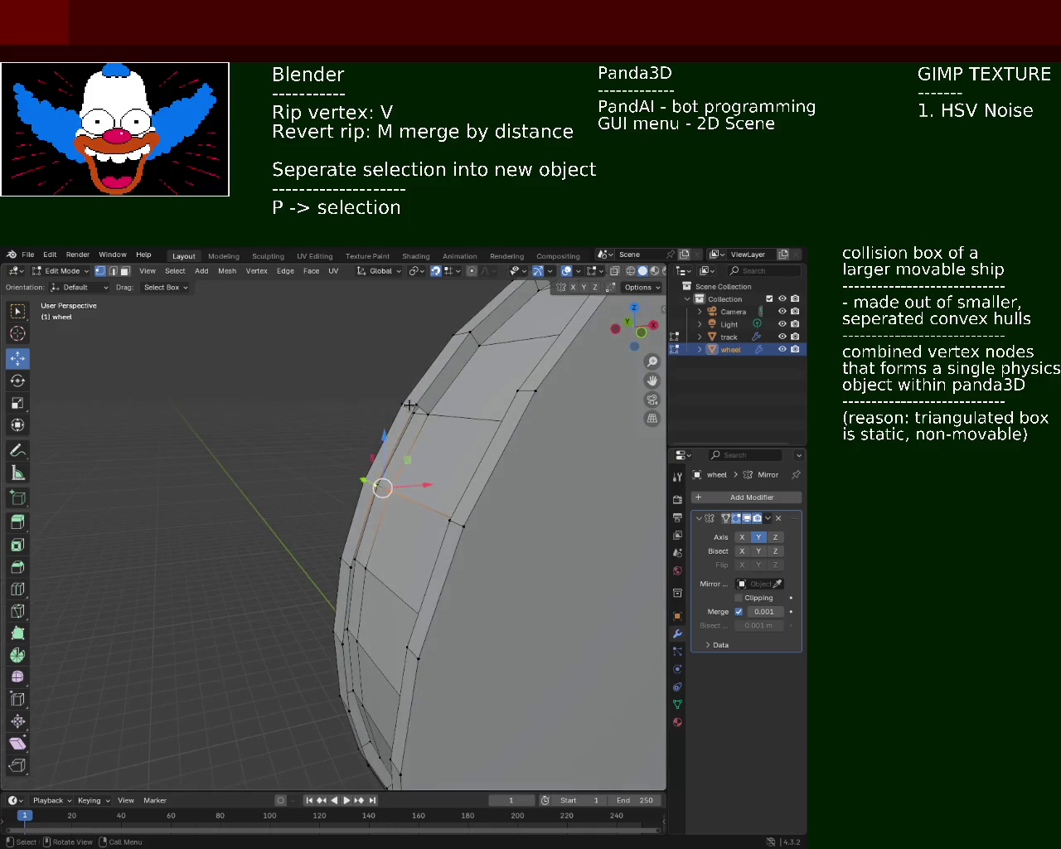
pyautogui.keyDown('shift'); pyautogui.click(428, 415); pyautogui.keyUp('shift')
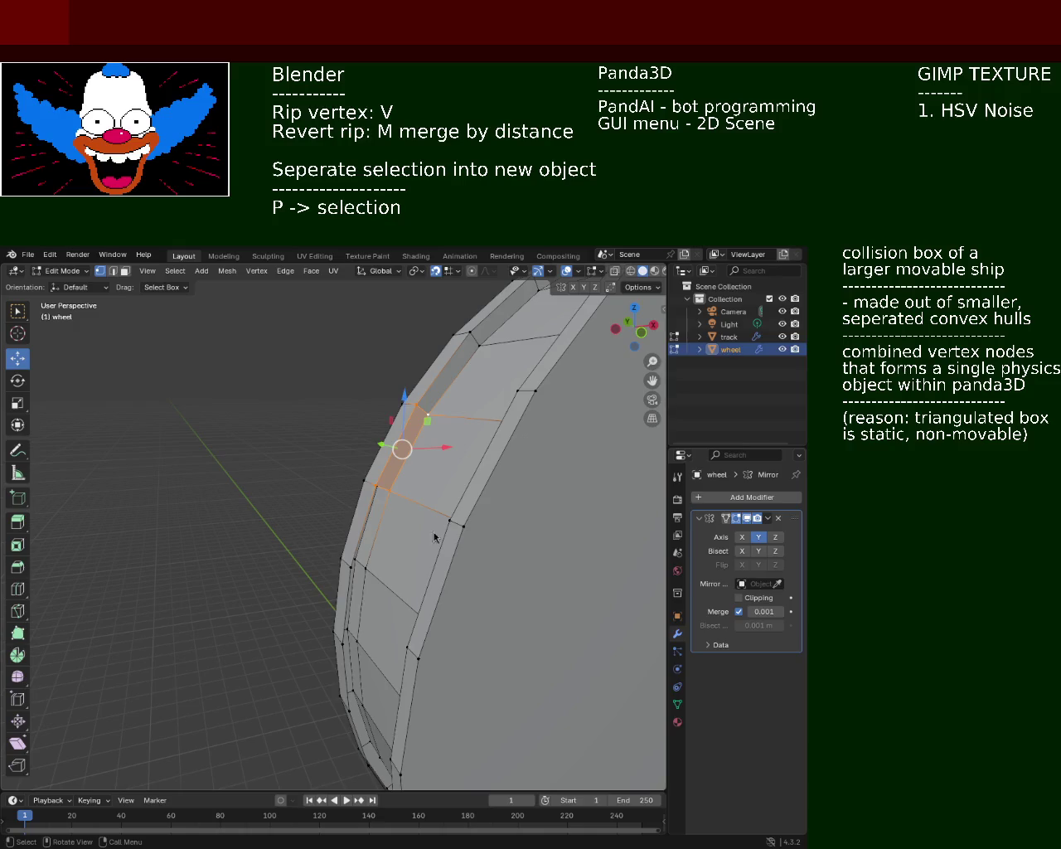
pyautogui.keyDown('shift'); pyautogui.click(369, 496); pyautogui.keyUp('shift')
# Step: Select the vertices down the wheel's side edge, from high to low on the rim
pyautogui.click(370, 573)
pyautogui.keyDown('shift'); pyautogui.click(379, 493); pyautogui.keyUp('shift')
pyautogui.keyDown('shift'); pyautogui.click(369, 482); pyautogui.keyUp('shift')
pyautogui.moveTo(372, 484)
pyautogui.mouseDown(button='middle')
pyautogui.moveTo(391, 525)
pyautogui.moveTo(398, 497)
pyautogui.mouseUp(button='middle')
pyautogui.click(409, 466)
pyautogui.keyDown('shift'); pyautogui.click(413, 438); pyautogui.keyUp('shift')
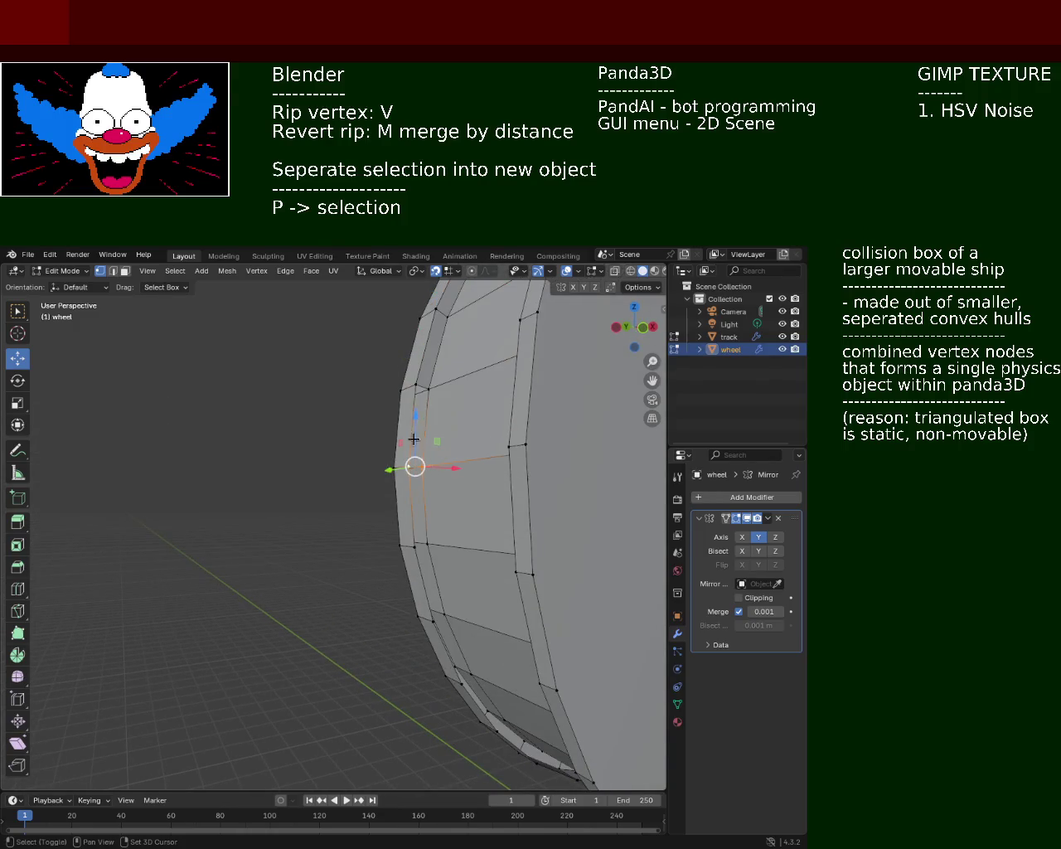
pyautogui.keyDown('shift'); pyautogui.click(417, 386); pyautogui.keyUp('shift')
pyautogui.keyDown('shift'); pyautogui.click(421, 466); pyautogui.keyUp('shift')
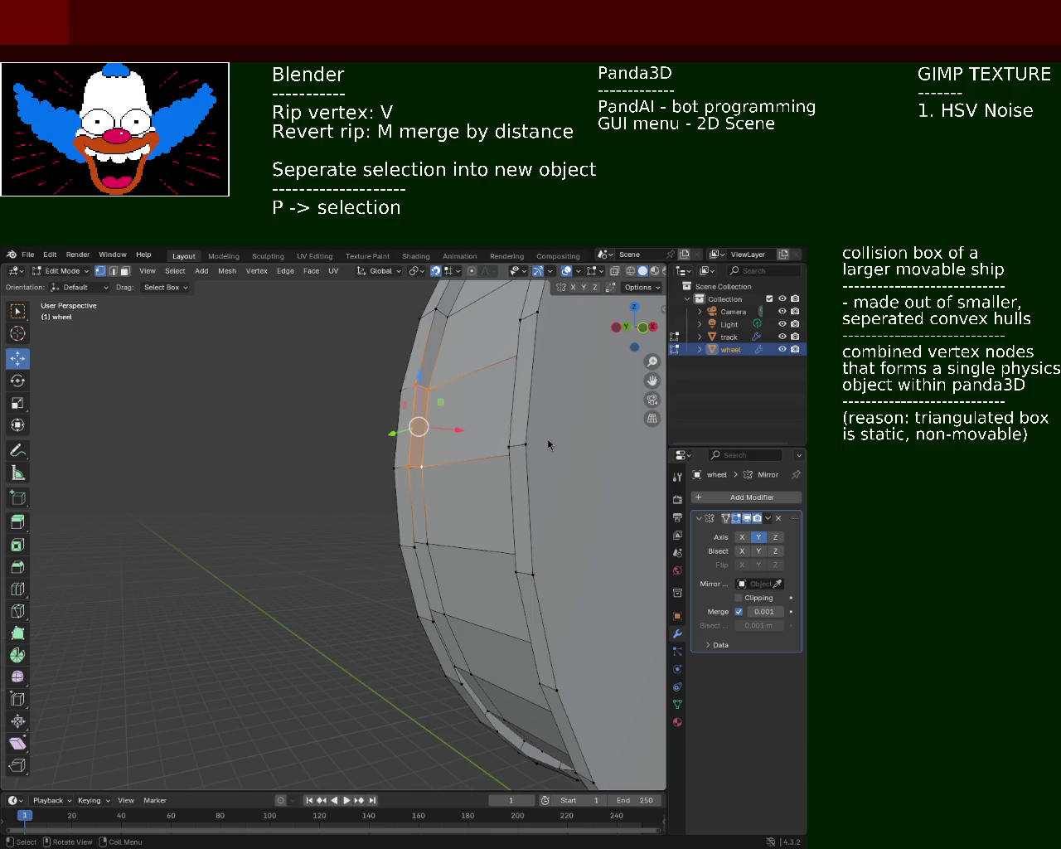
# Step: Pan to the rim side and select the three vertices of its narrow face
pyautogui.keyDown('shift'); pyautogui.moveTo(548, 445); pyautogui.dragTo(477, 445, button='middle'); pyautogui.keyUp('shift')
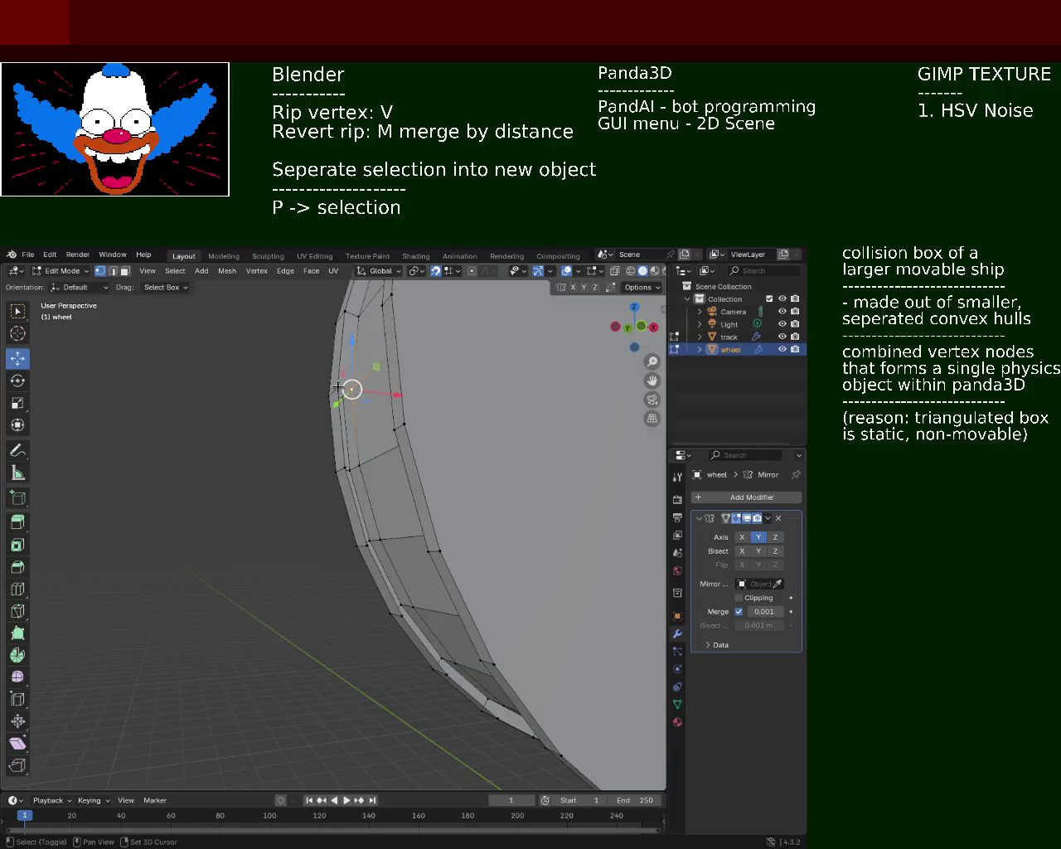
pyautogui.click(349, 469)
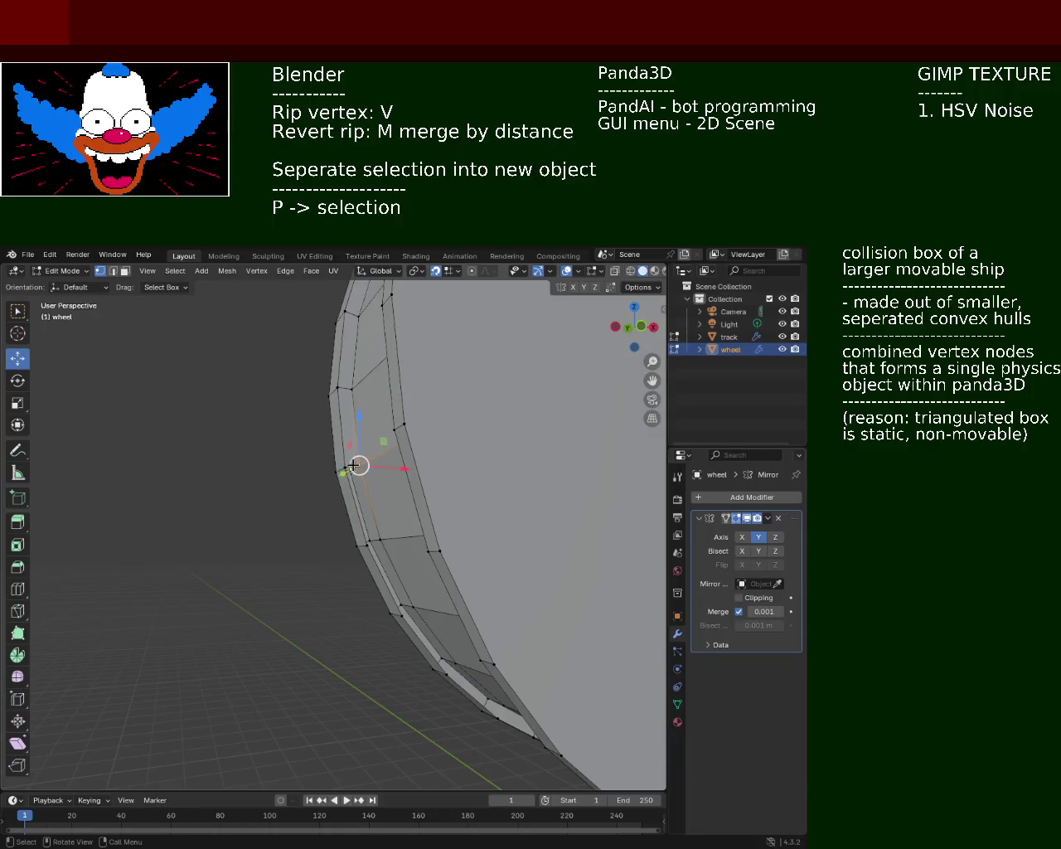
pyautogui.keyDown('shift'); pyautogui.click(363, 547); pyautogui.keyUp('shift')
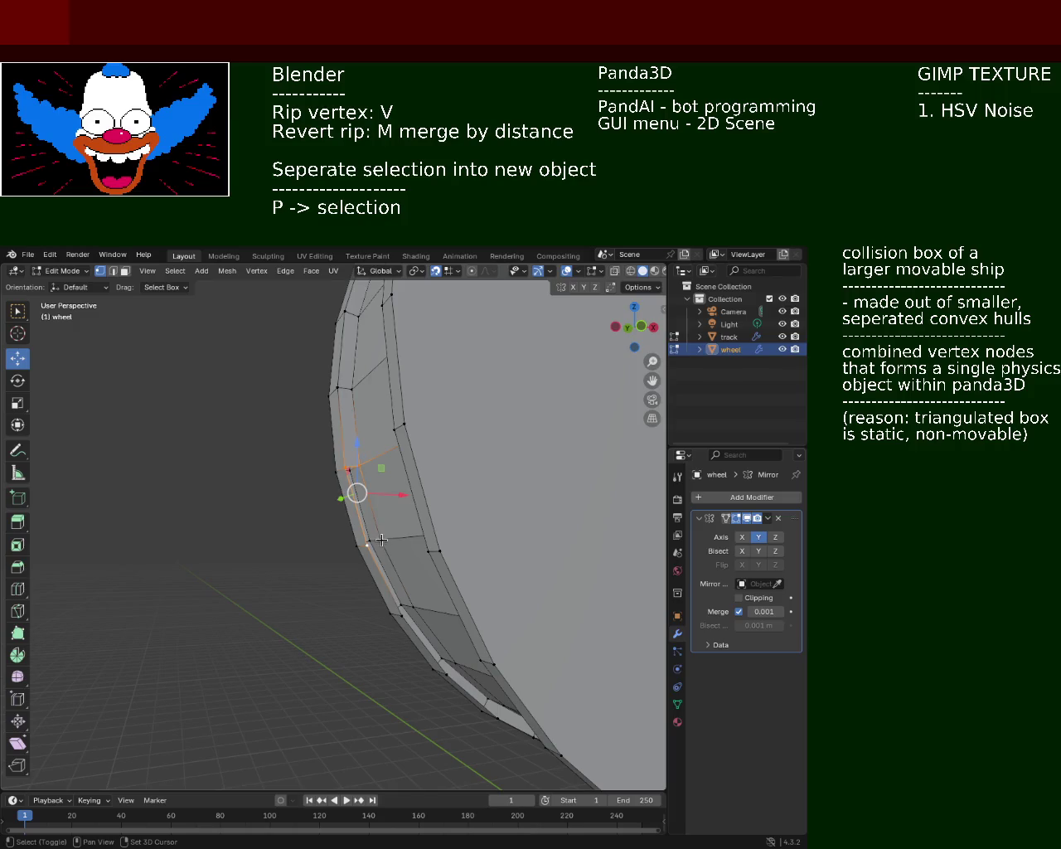
pyautogui.keyDown('shift'); pyautogui.click(379, 540); pyautogui.keyUp('shift')
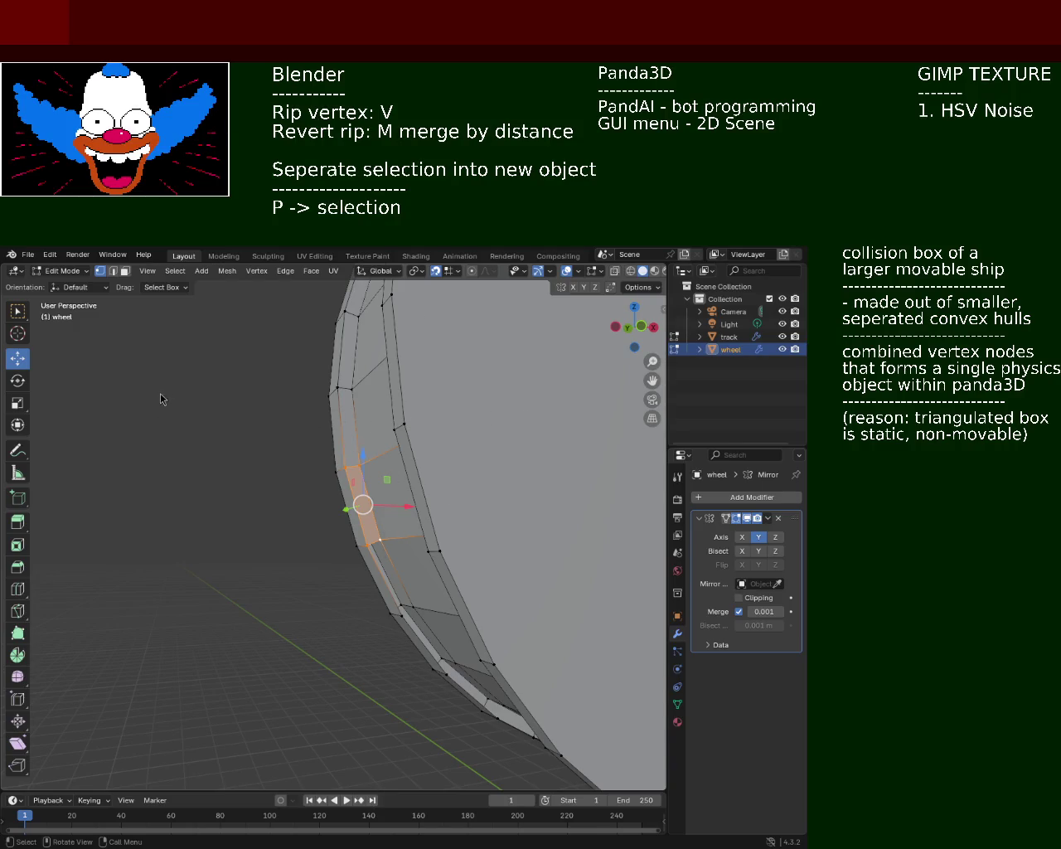
# Step: Click vertices on the inner rim to start the selection, orbiting to follow the rim
pyautogui.click(403, 613)
pyautogui.keyDown('shift'); pyautogui.click(377, 542); pyautogui.keyUp('shift')
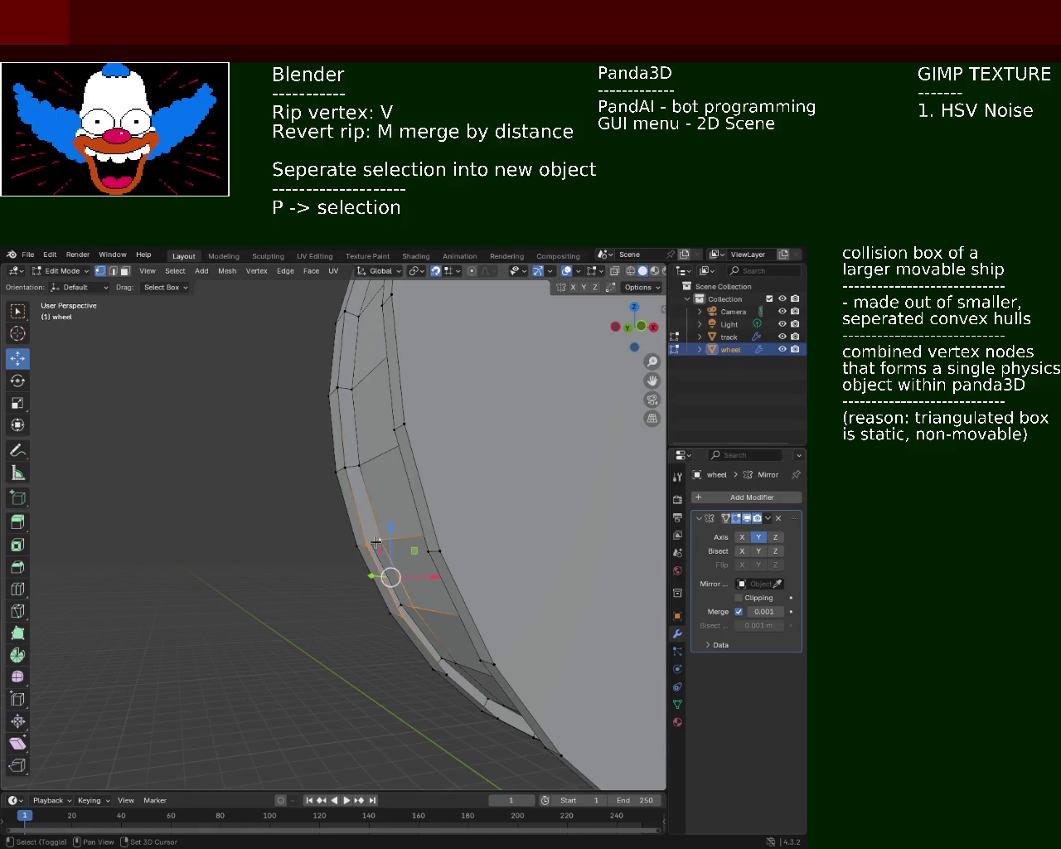
pyautogui.moveTo(377, 543); pyautogui.dragTo(258, 406, button='middle')
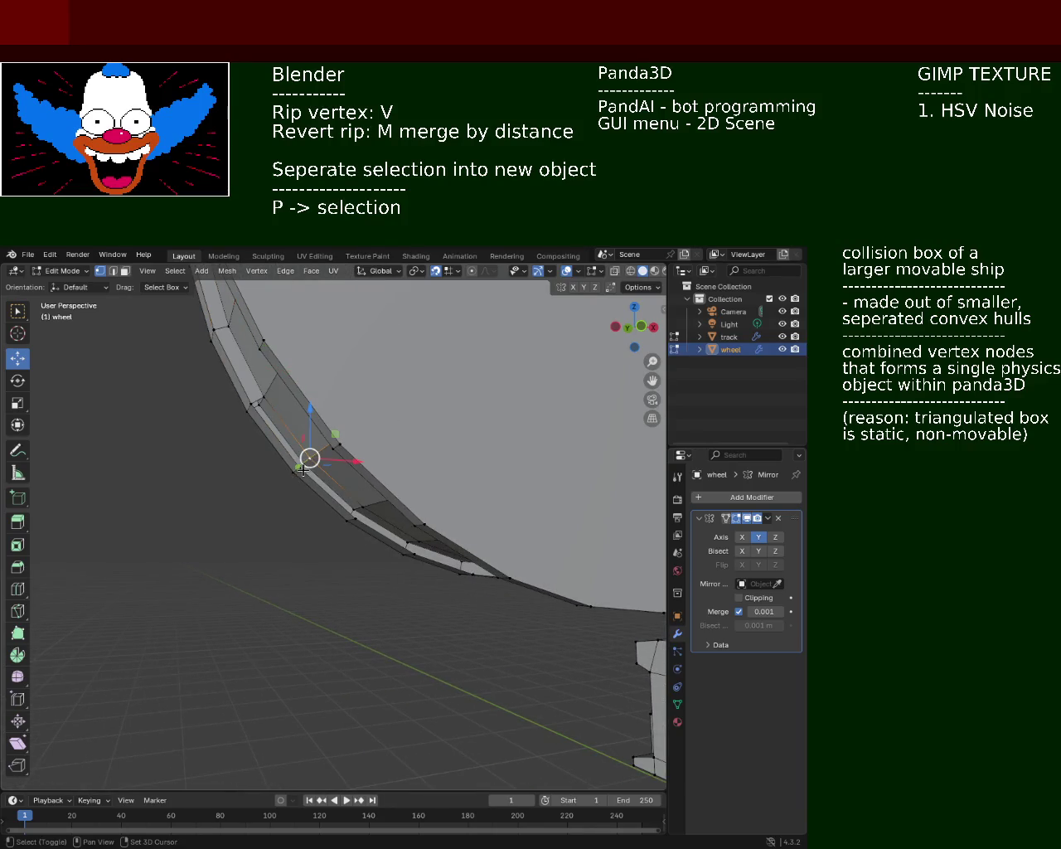
pyautogui.keyDown('shift'); pyautogui.click(258, 406); pyautogui.keyUp('shift')
pyautogui.keyDown('shift'); pyautogui.click(298, 462); pyautogui.keyUp('shift')
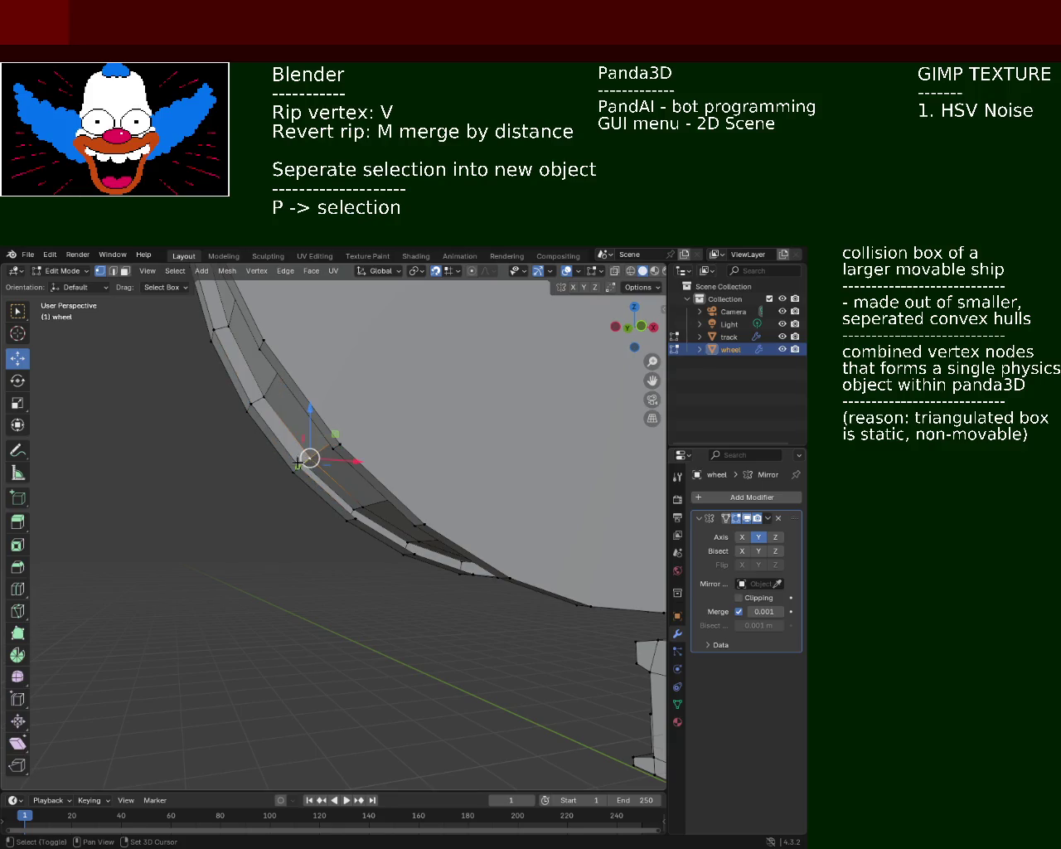
pyautogui.keyDown('shift'); pyautogui.click(356, 521); pyautogui.keyUp('shift')
pyautogui.click(364, 505)
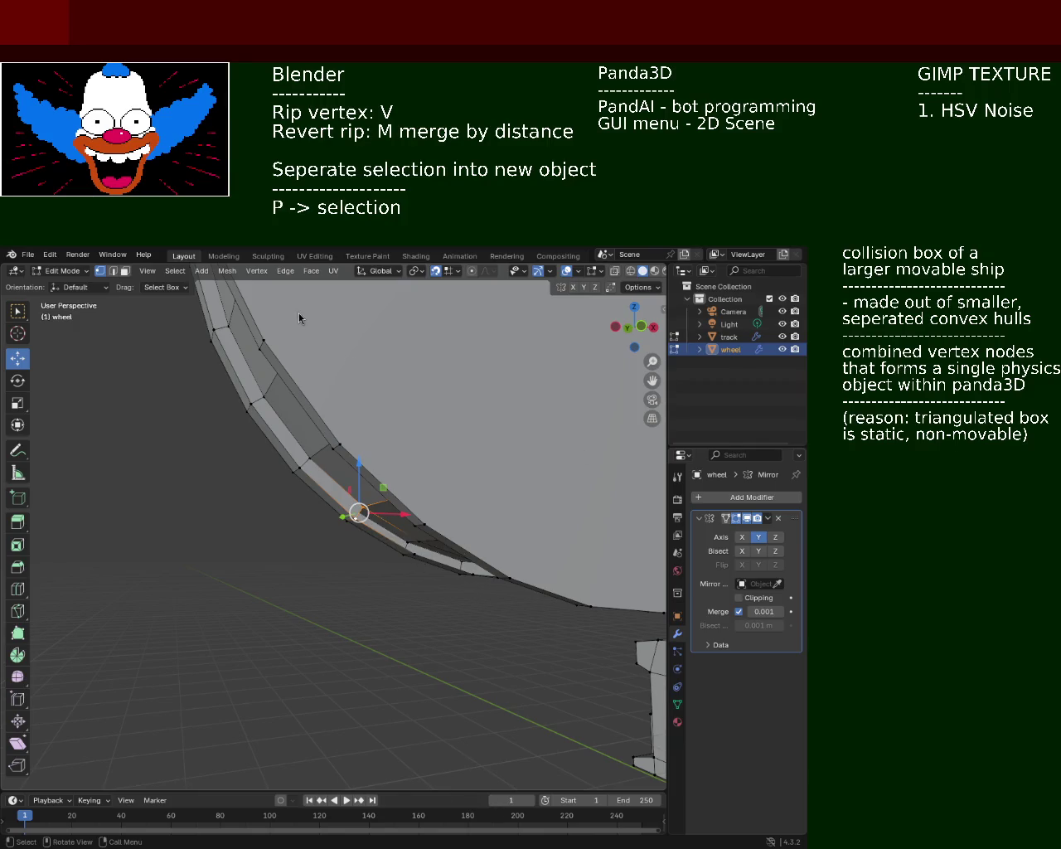
# Step: Shift-click the remaining rim vertices until four corners enclose one face
pyautogui.moveTo(411, 501)
pyautogui.mouseDown(button='middle')
pyautogui.moveTo(407, 474)
pyautogui.moveTo(396, 489)
pyautogui.mouseUp(button='middle')
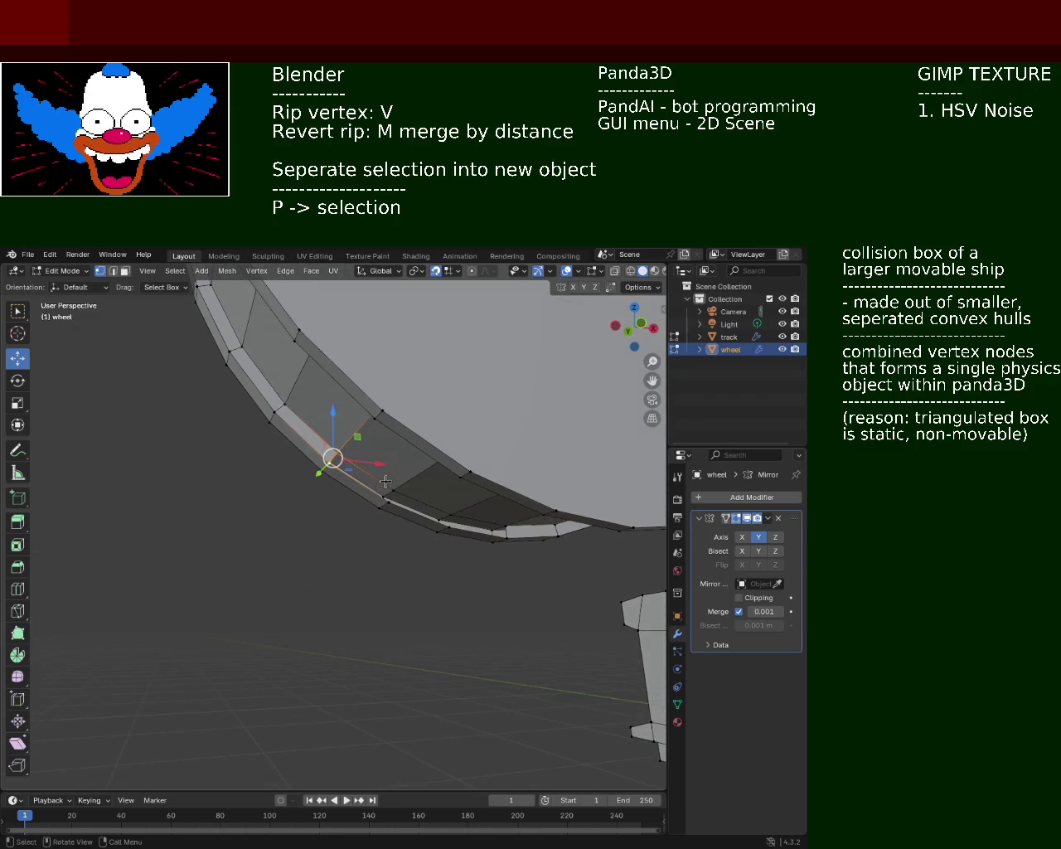
pyautogui.keyDown('shift'); pyautogui.click(332, 461); pyautogui.keyUp('shift')
pyautogui.keyDown('shift'); pyautogui.click(332, 461); pyautogui.keyUp('shift')
pyautogui.moveTo(419, 496); pyautogui.dragTo(419, 507, button='middle')
pyautogui.keyDown('shift'); pyautogui.click(418, 509); pyautogui.keyUp('shift')
pyautogui.keyDown('shift'); pyautogui.click(350, 487); pyautogui.keyUp('shift')
pyautogui.keyDown('shift'); pyautogui.click(356, 480); pyautogui.keyUp('shift')
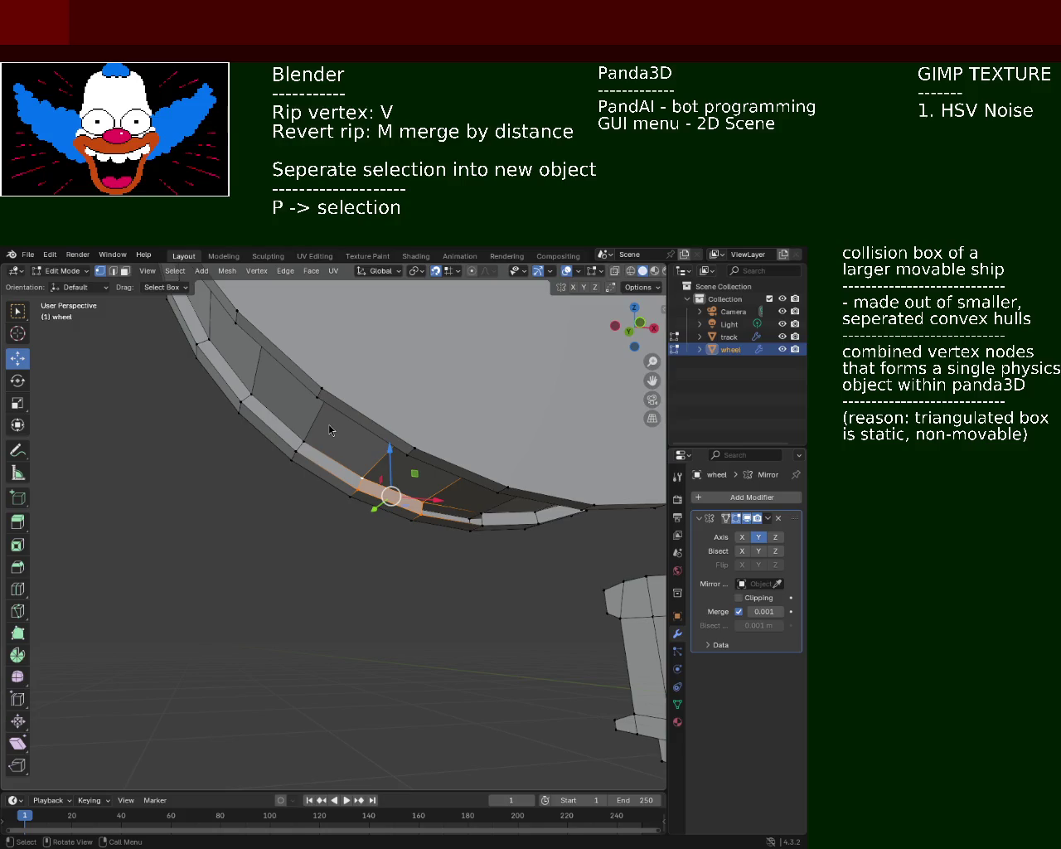
pyautogui.moveTo(373, 479); pyautogui.dragTo(363, 477, button='middle')
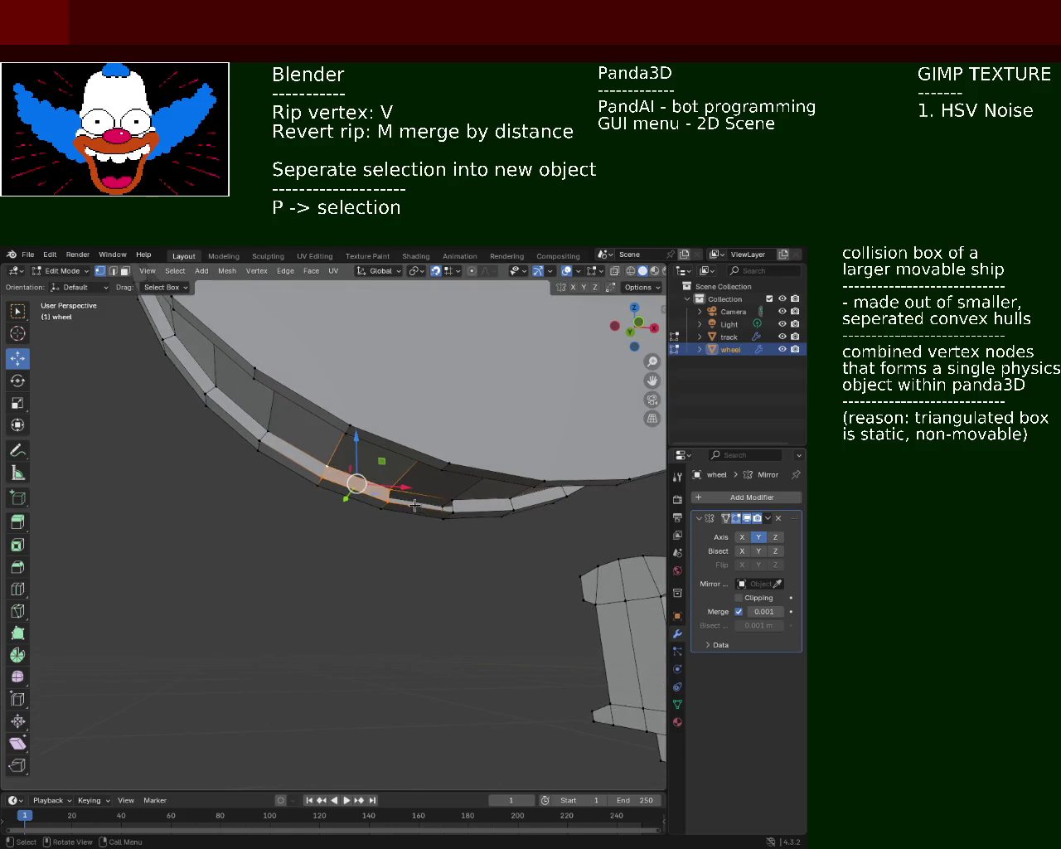
pyautogui.click(391, 493)
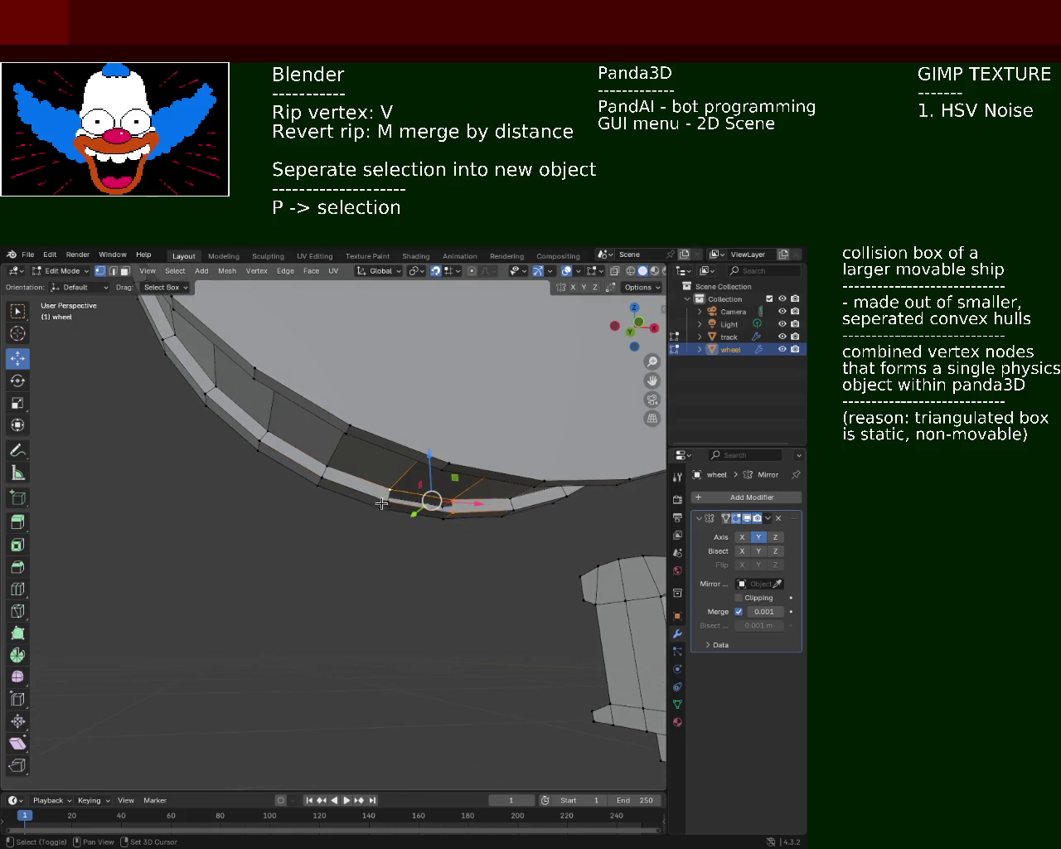
pyautogui.moveTo(391, 493)
pyautogui.mouseDown(button='middle')
pyautogui.moveTo(320, 450)
pyautogui.moveTo(401, 538)
pyautogui.moveTo(230, 477)
pyautogui.moveTo(390, 523)
pyautogui.mouseUp(button='middle')
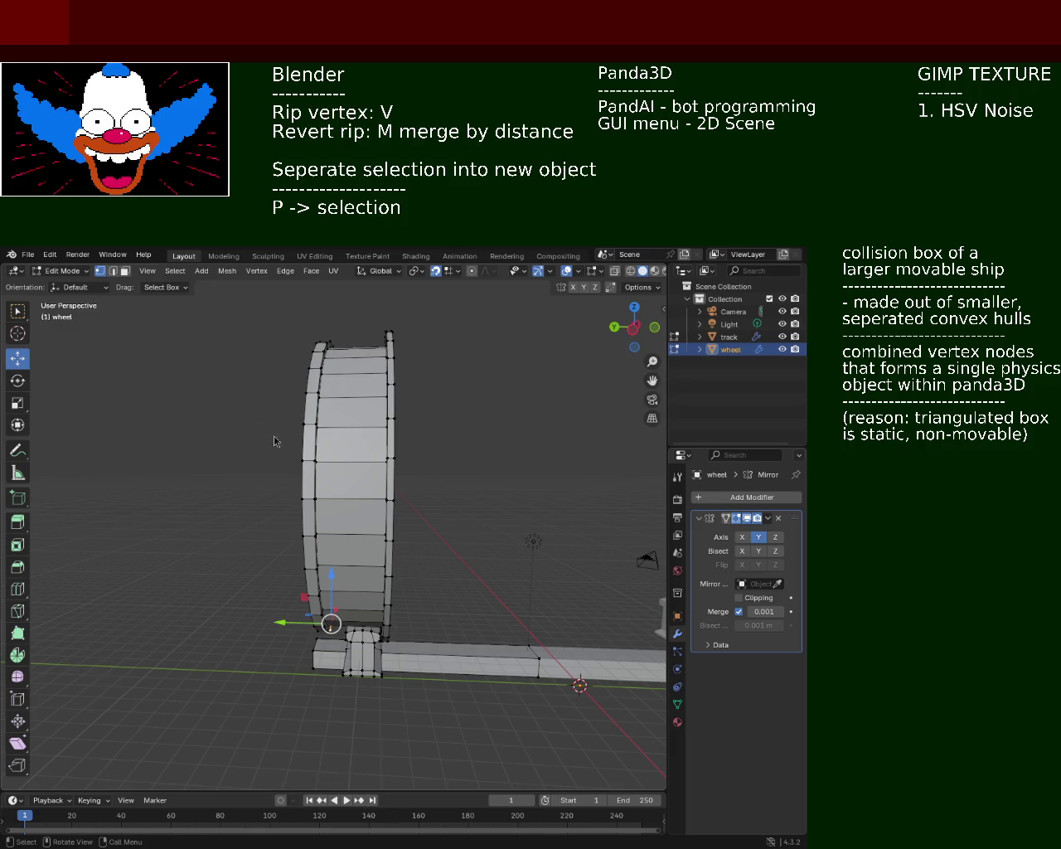
pyautogui.scroll(3, 346, 479)
pyautogui.moveTo(346, 478)
pyautogui.mouseDown(button='middle')
pyautogui.moveTo(405, 502)
pyautogui.moveTo(481, 509)
pyautogui.moveTo(488, 554)
pyautogui.moveTo(398, 535)
pyautogui.moveTo(395, 513)
pyautogui.moveTo(343, 508)
pyautogui.moveTo(462, 615)
pyautogui.mouseUp(button='middle')
pyautogui.scroll(-3, 395, 513)
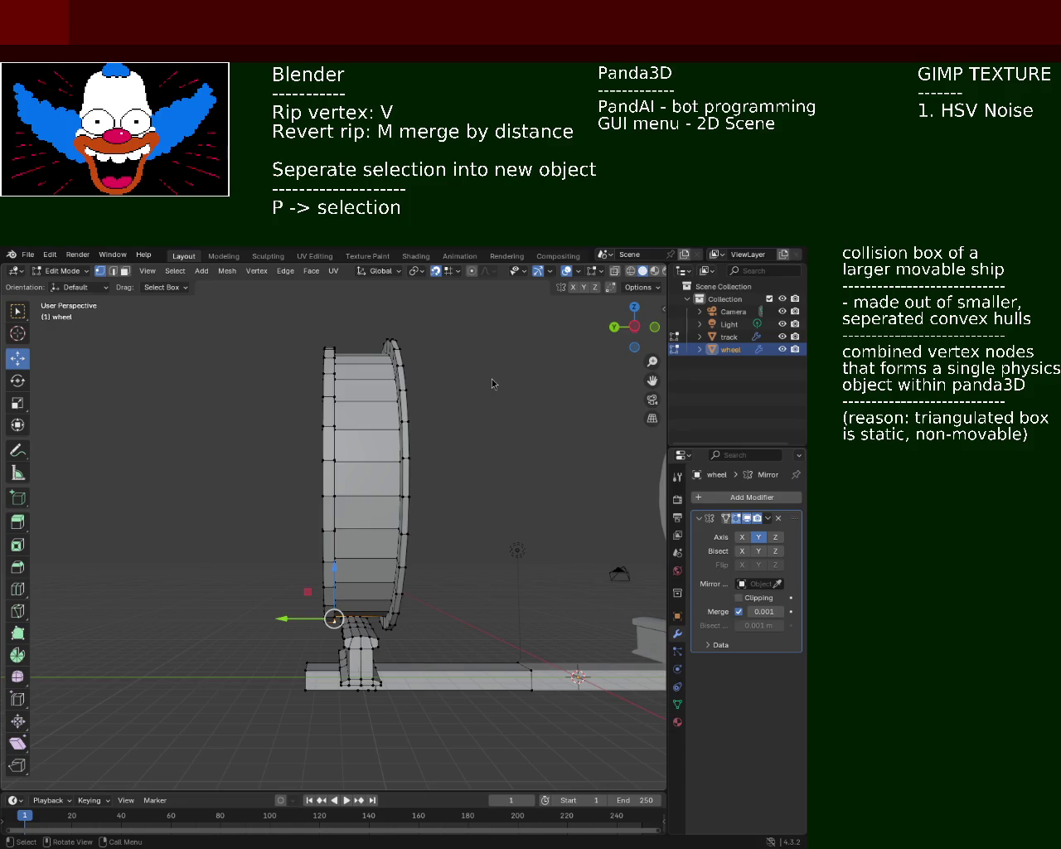
pyautogui.moveTo(311, 514)
pyautogui.keyDown('ctrl'); pyautogui.mouseDown(button='middle')
pyautogui.moveTo(368, 489)
pyautogui.moveTo(192, 495)
pyautogui.moveTo(192, 506)
pyautogui.mouseUp(button='middle'); pyautogui.keyUp('ctrl')
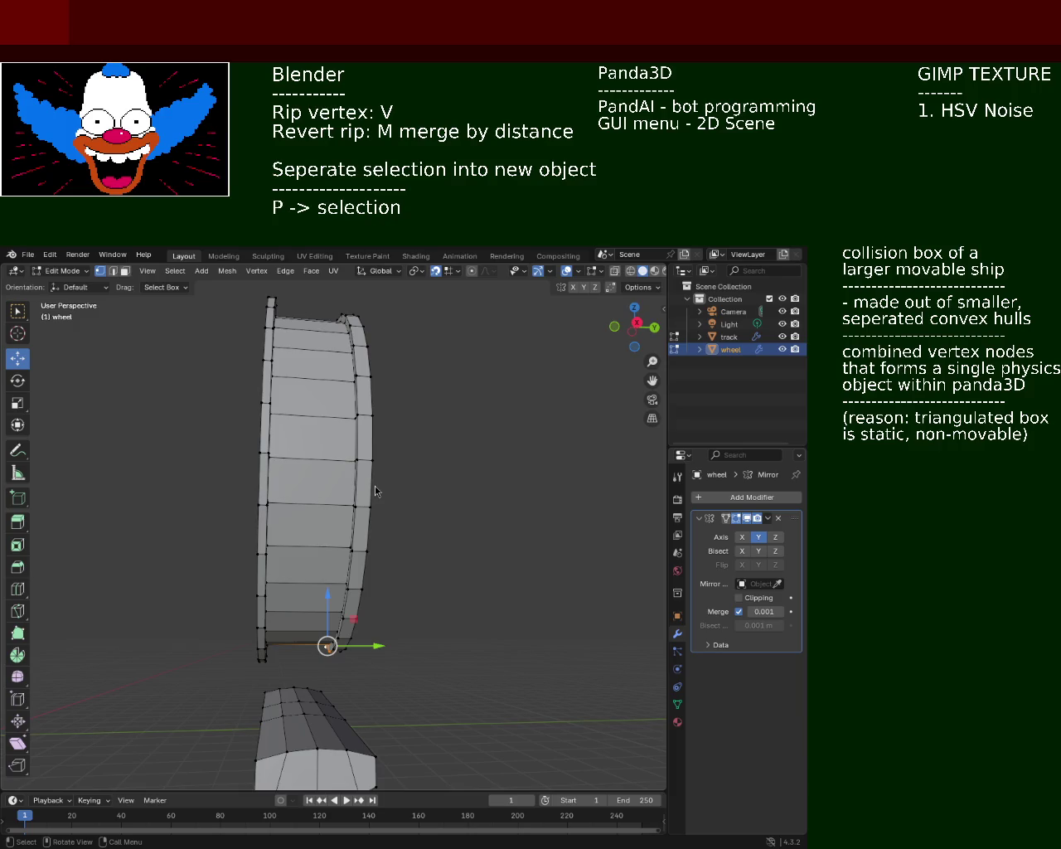
pyautogui.moveTo(347, 575)
pyautogui.keyDown('ctrl'); pyautogui.mouseDown(button='middle')
pyautogui.moveTo(346, 539)
pyautogui.moveTo(184, 528)
pyautogui.moveTo(407, 533)
pyautogui.moveTo(263, 532)
pyautogui.moveTo(433, 597)
pyautogui.moveTo(447, 584)
pyautogui.mouseUp(button='middle'); pyautogui.keyUp('ctrl')
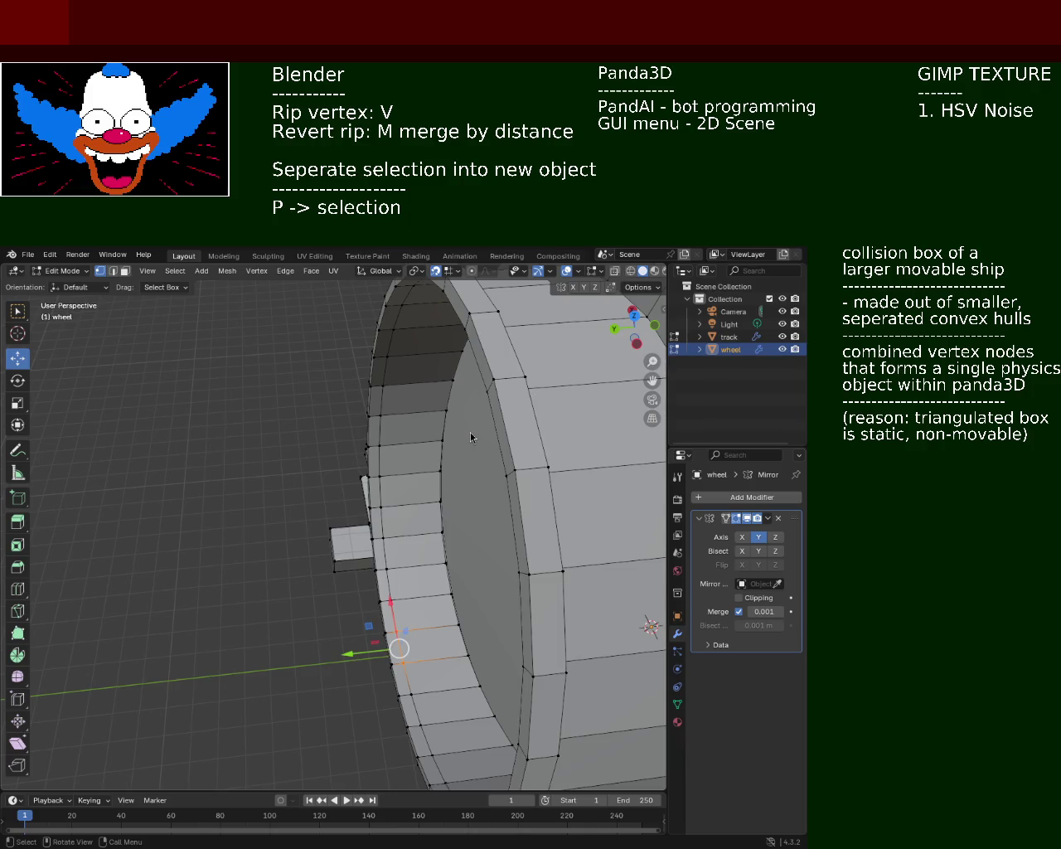
# Step: Switch to Right Orthographic view and pan so the wheel sits above the track
pyautogui.moveTo(443, 578)
pyautogui.mouseDown(button='middle')
pyautogui.moveTo(403, 596)
pyautogui.moveTo(467, 635)
pyautogui.moveTo(467, 600)
pyautogui.moveTo(490, 610)
pyautogui.mouseUp(button='middle')
pyautogui.press('KP_1')
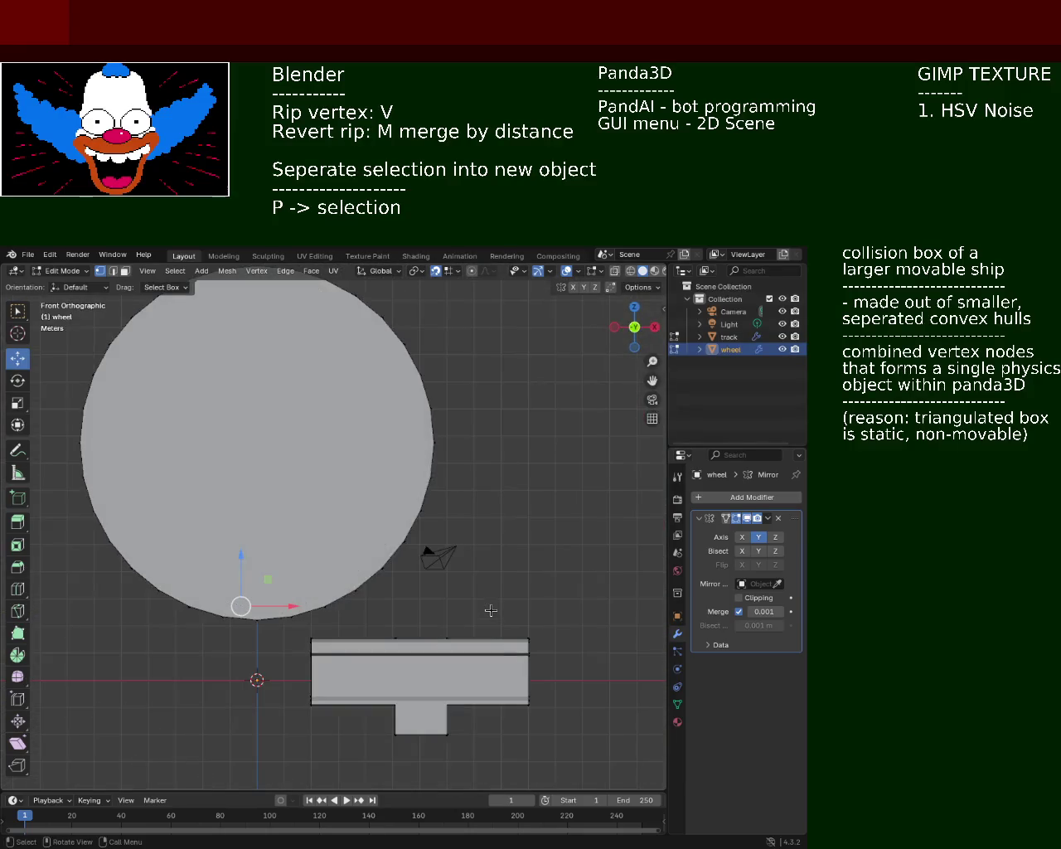
pyautogui.press('KP_3')
pyautogui.keyDown('shift'); pyautogui.moveTo(353, 518); pyautogui.dragTo(393, 555, button='middle'); pyautogui.keyUp('shift')
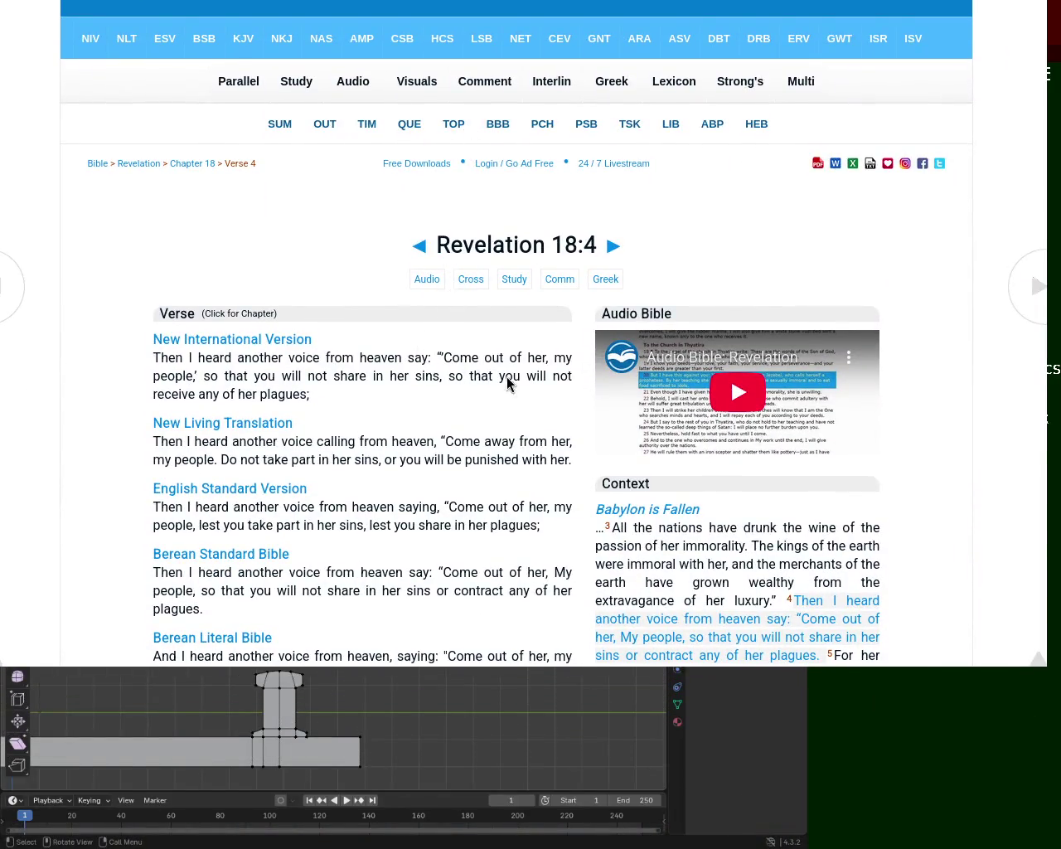
# Step: Highlight the opening words of the NIV verse in the browser and scroll down
pyautogui.moveTo(154, 357)
pyautogui.mouseDown()
pyautogui.moveTo(575, 369)
pyautogui.moveTo(273, 395)
pyautogui.moveTo(332, 398)
pyautogui.moveTo(464, 366)
pyautogui.mouseUp()
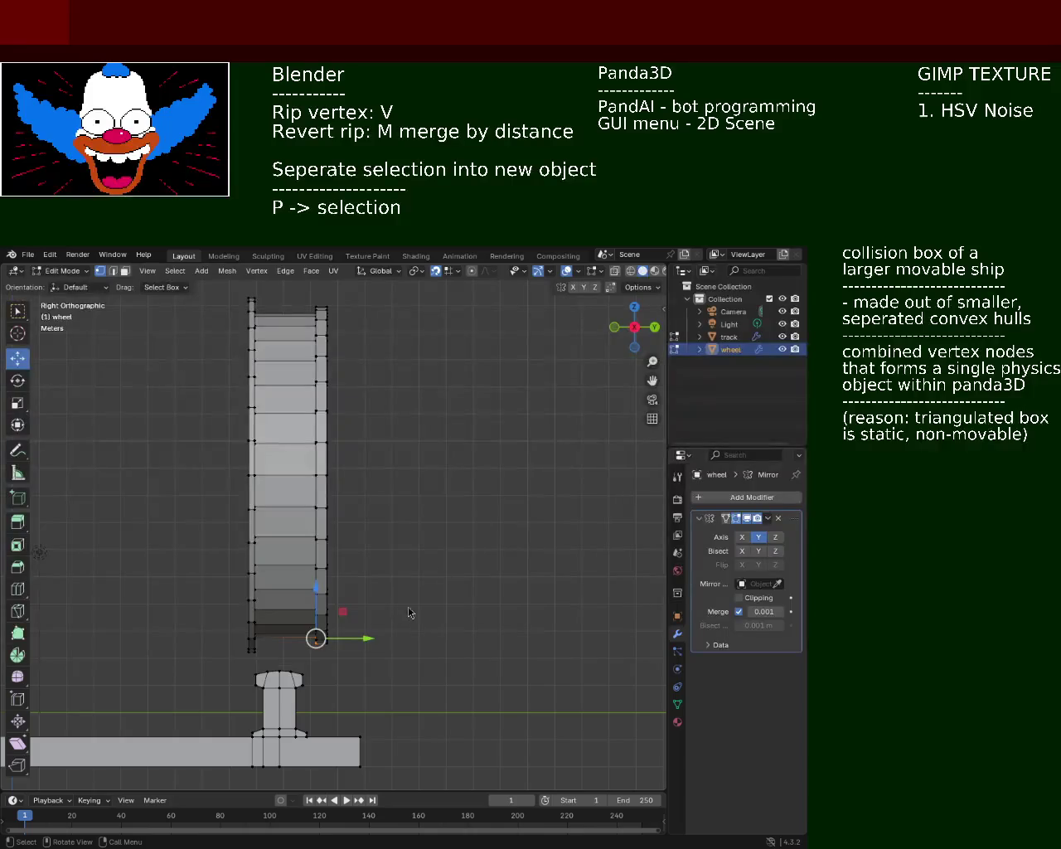
pyautogui.scroll(-3, 317, 437)
pyautogui.moveTo(317, 437)
pyautogui.mouseDown(button='middle')
pyautogui.moveTo(360, 516)
pyautogui.moveTo(332, 440)
pyautogui.moveTo(274, 499)
pyautogui.moveTo(356, 572)
pyautogui.moveTo(431, 539)
pyautogui.mouseUp(button='middle')
pyautogui.scroll(5, 360, 515)
pyautogui.scroll(2, 359, 515)
pyautogui.scroll(-3, 331, 440)
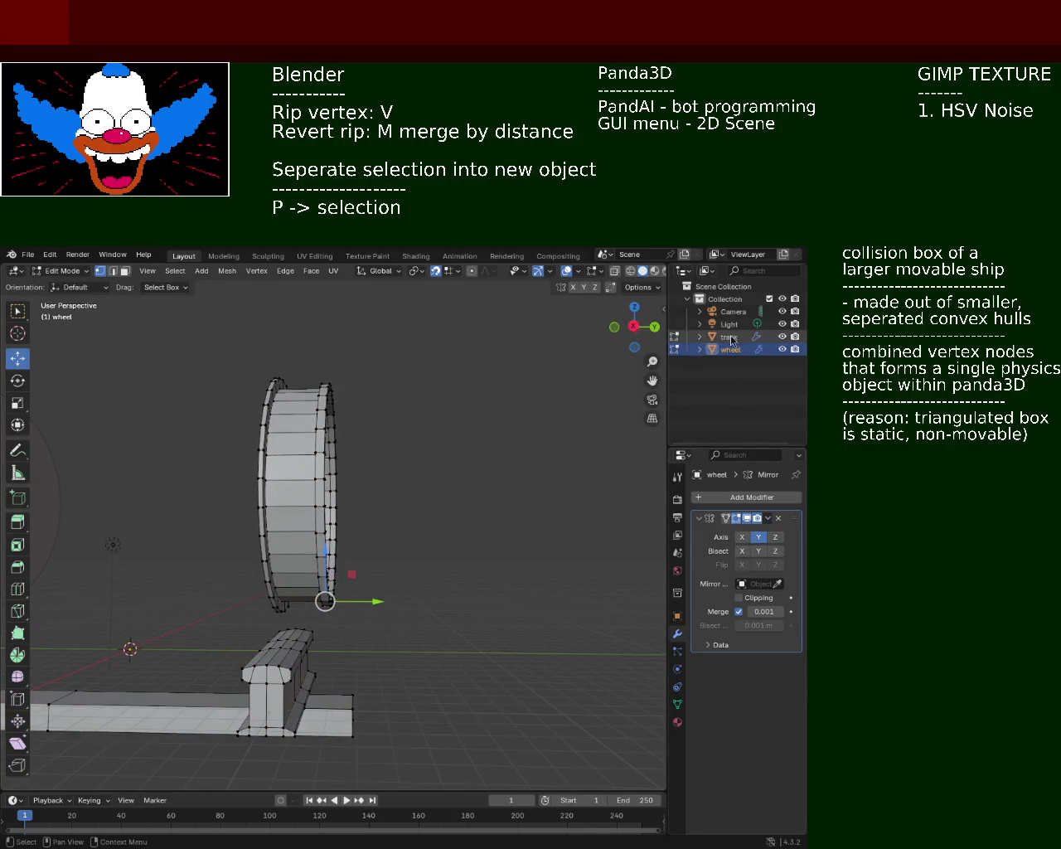
pyautogui.moveTo(613, 346); pyautogui.dragTo(497, 429)
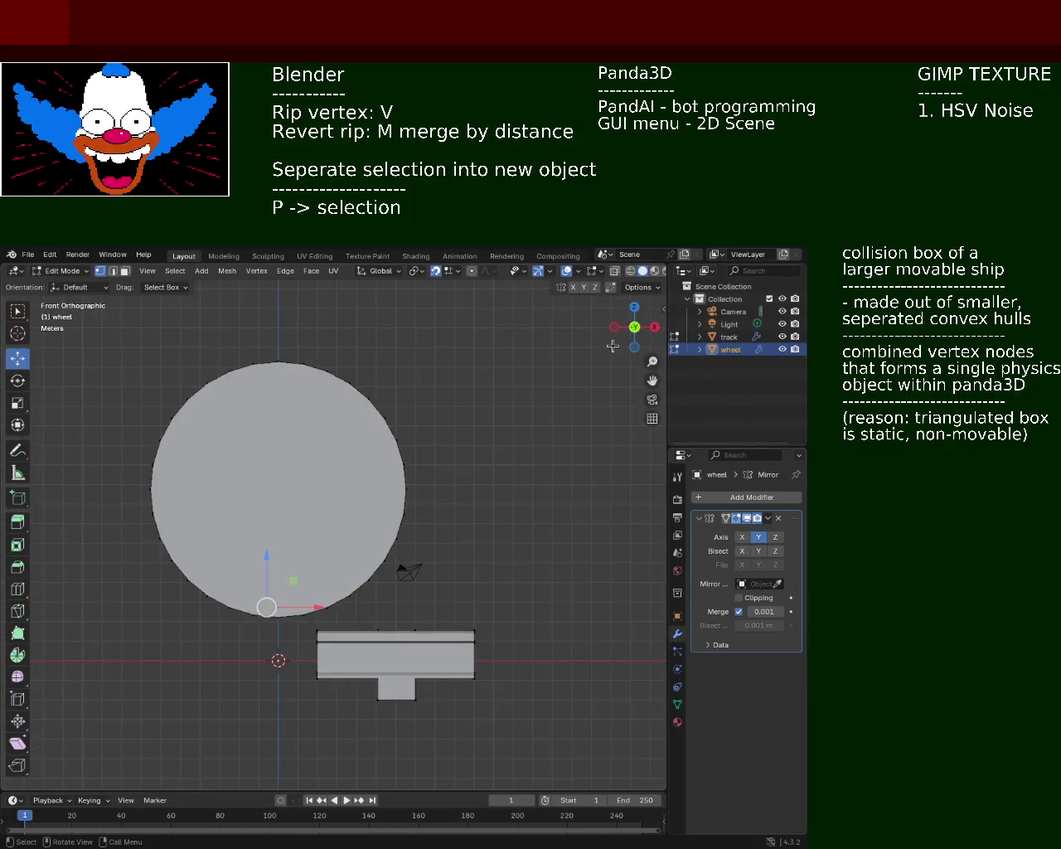
pyautogui.press('KP_3')
pyautogui.press('Tab')
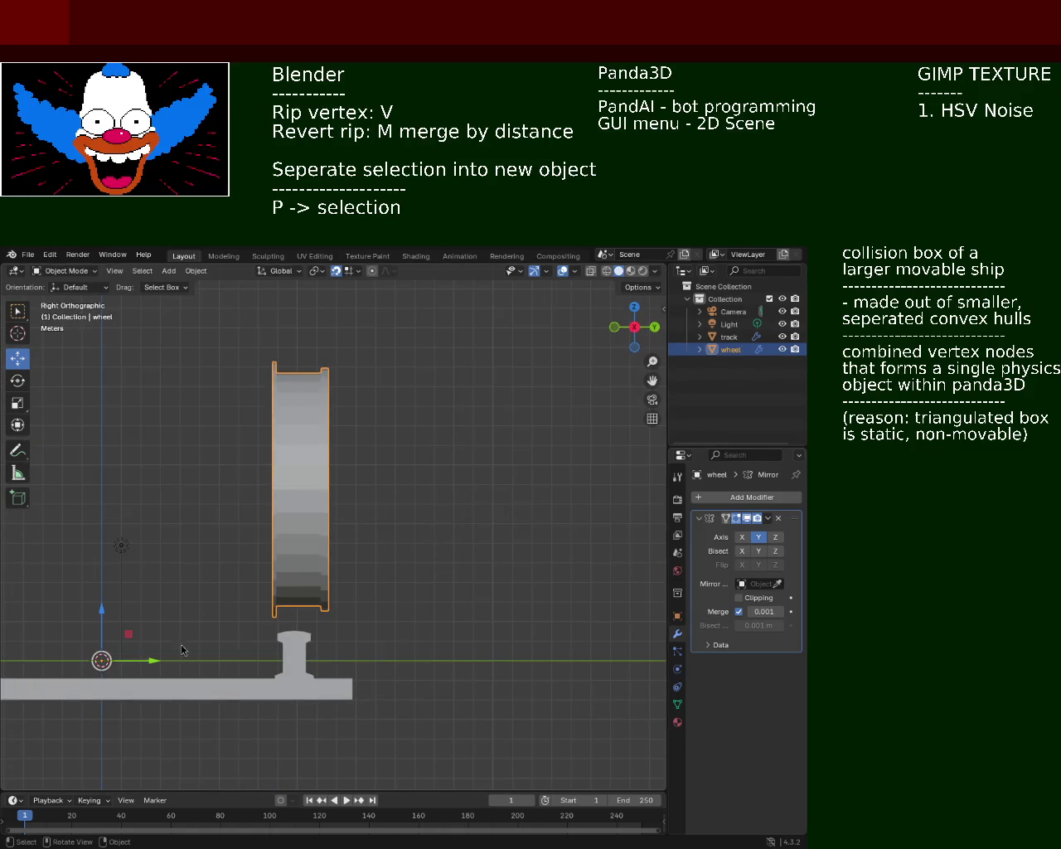
pyautogui.click(466, 633)
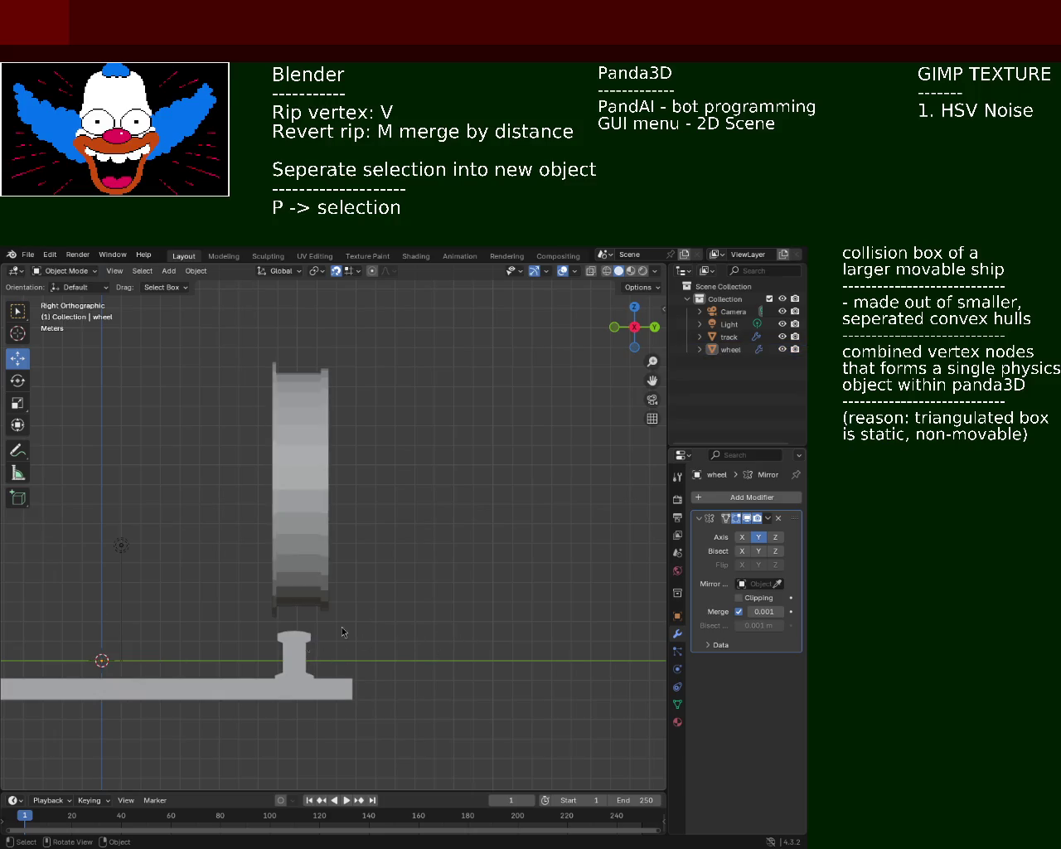
pyautogui.scroll(3, 296, 469)
pyautogui.moveTo(277, 455)
pyautogui.mouseDown(button='middle')
pyautogui.moveTo(240, 496)
pyautogui.moveTo(451, 509)
pyautogui.mouseUp(button='middle')
pyautogui.scroll(4, 451, 509)
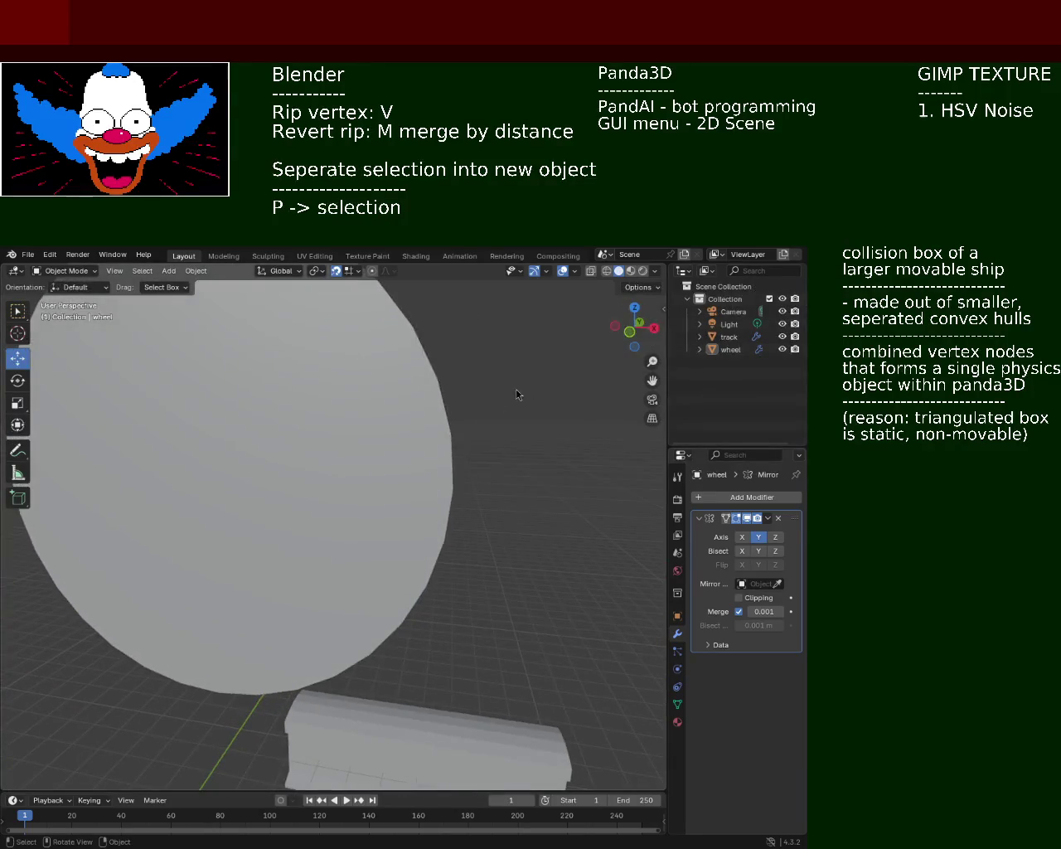
pyautogui.press('Tab')
pyautogui.scroll(-4, 389, 478)
pyautogui.moveTo(389, 478)
pyautogui.mouseDown(button='middle')
pyautogui.moveTo(353, 445)
pyautogui.moveTo(356, 457)
pyautogui.moveTo(625, 464)
pyautogui.moveTo(422, 467)
pyautogui.moveTo(341, 452)
pyautogui.moveTo(341, 479)
pyautogui.moveTo(497, 488)
pyautogui.moveTo(597, 465)
pyautogui.moveTo(573, 498)
pyautogui.moveTo(431, 509)
pyautogui.moveTo(502, 472)
pyautogui.moveTo(341, 499)
pyautogui.moveTo(596, 516)
pyautogui.mouseUp(button='middle')
pyautogui.press('KP_1')
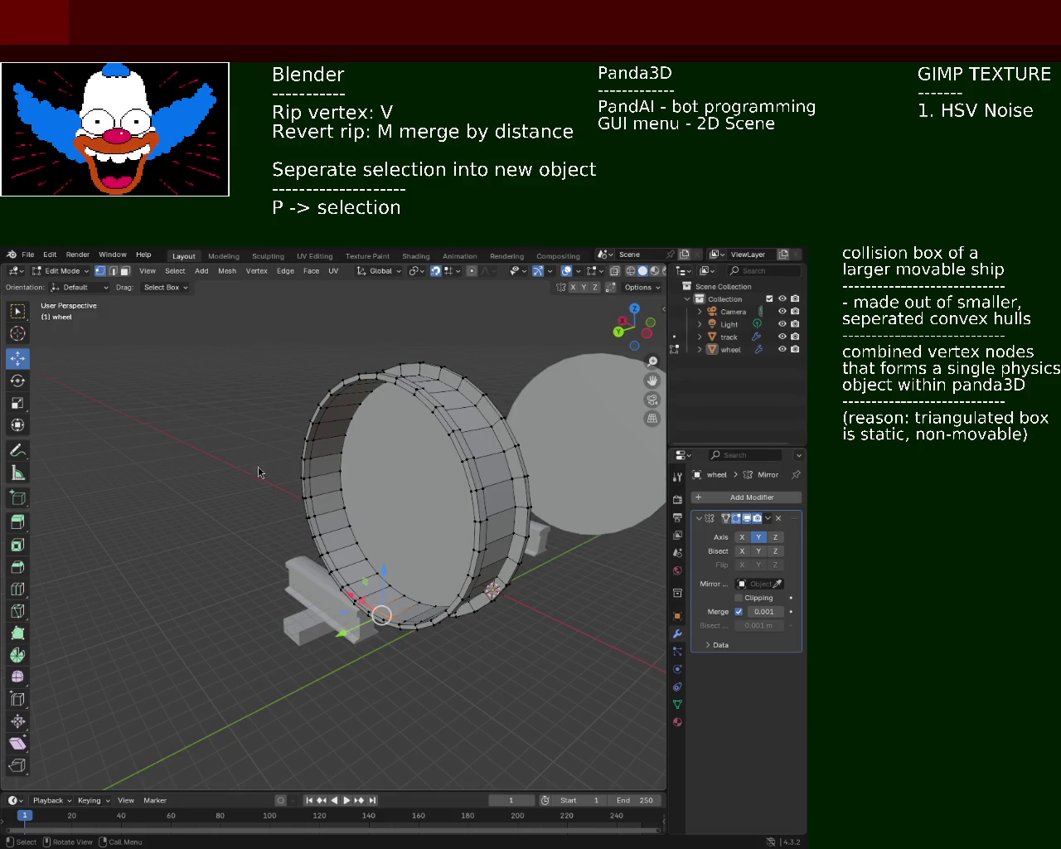
# Step: Delete the wheel's large flat face using face select mode and X > Faces
pyautogui.moveTo(362, 467)
pyautogui.keyDown('alt'); pyautogui.mouseDown(button='middle')
pyautogui.moveTo(370, 503)
pyautogui.moveTo(401, 505)
pyautogui.mouseUp(button='middle'); pyautogui.keyUp('alt')
pyautogui.scroll(3, 370, 503)
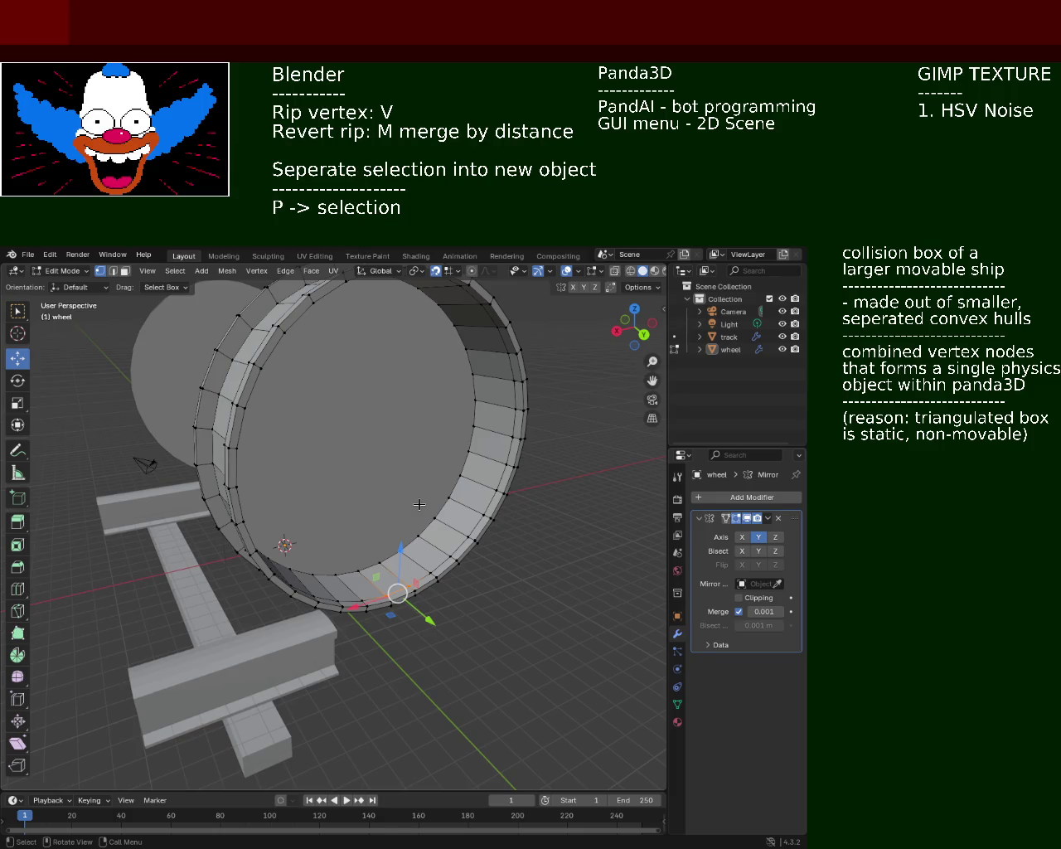
pyautogui.moveTo(420, 504)
pyautogui.mouseDown(button='middle')
pyautogui.moveTo(485, 483)
pyautogui.moveTo(457, 492)
pyautogui.moveTo(175, 387)
pyautogui.mouseUp(button='middle')
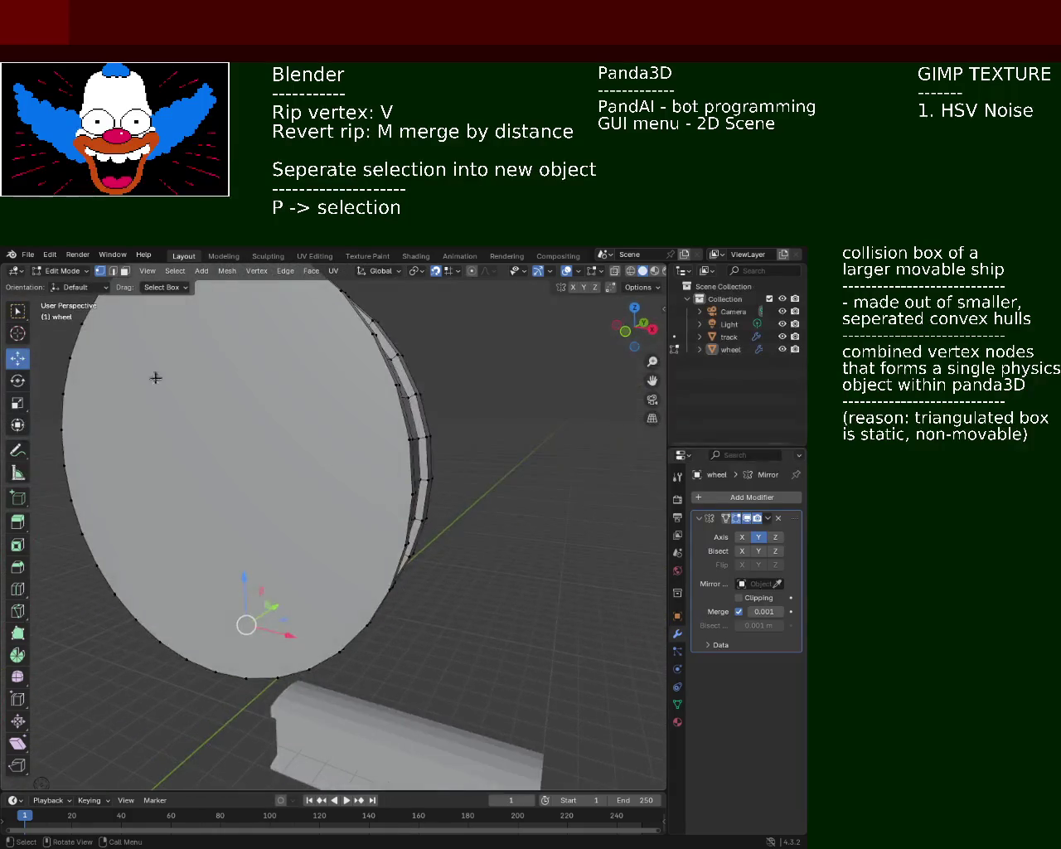
pyautogui.click(124, 270)
pyautogui.click(249, 443)
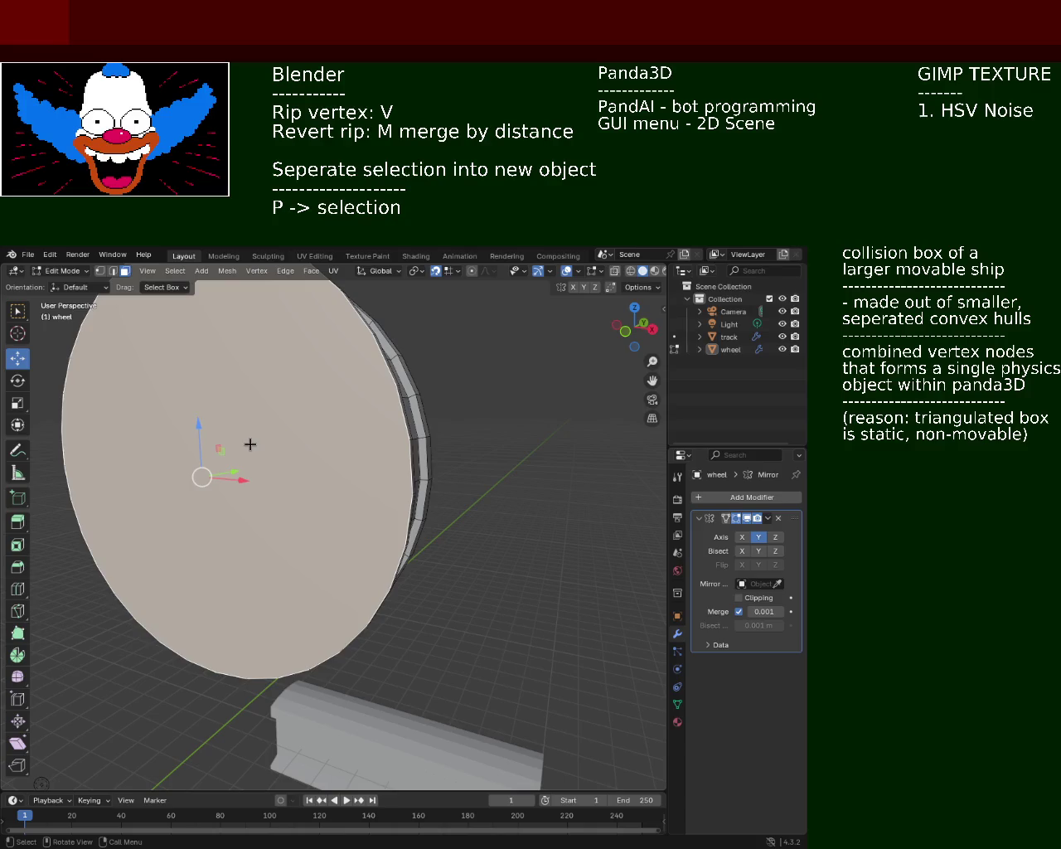
pyautogui.press('x')
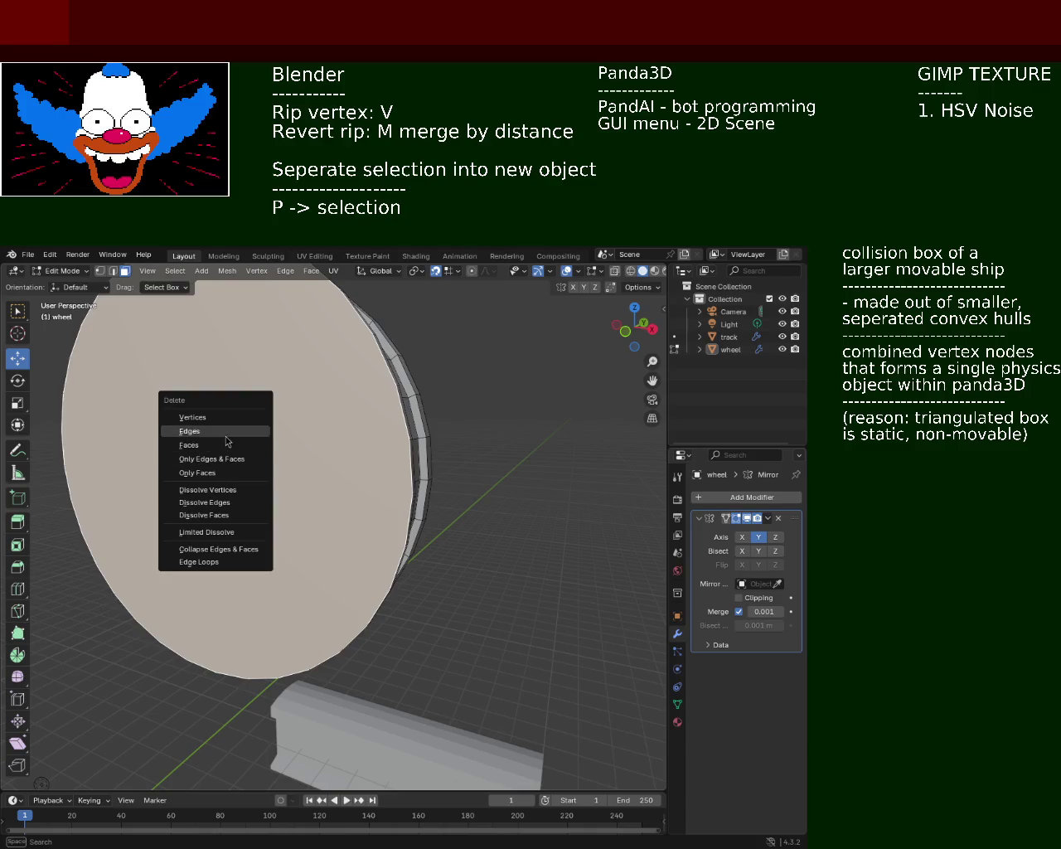
pyautogui.click(207, 445)
# Step: Select the inner rim edges down one side of the loop
pyautogui.moveTo(399, 434)
pyautogui.mouseDown(button='middle')
pyautogui.moveTo(195, 445)
pyautogui.moveTo(198, 334)
pyautogui.mouseUp(button='middle')
pyautogui.click(308, 448)
pyautogui.keyDown('shift'); pyautogui.click(308, 462); pyautogui.keyUp('shift')
pyautogui.keyDown('shift'); pyautogui.click(310, 491); pyautogui.keyUp('shift')
pyautogui.keyDown('shift'); pyautogui.click(312, 523); pyautogui.keyUp('shift')
pyautogui.keyDown('shift'); pyautogui.click(314, 549); pyautogui.keyUp('shift')
pyautogui.keyDown('shift'); pyautogui.click(315, 549); pyautogui.keyUp('shift')
pyautogui.keyDown('shift'); pyautogui.click(317, 557); pyautogui.keyUp('shift')
pyautogui.keyDown('shift'); pyautogui.click(326, 578); pyautogui.keyUp('shift')
pyautogui.keyDown('shift'); pyautogui.click(340, 610); pyautogui.keyUp('shift')
pyautogui.keyDown('shift'); pyautogui.click(349, 622); pyautogui.keyUp('shift')
pyautogui.keyDown('shift'); pyautogui.click(364, 641); pyautogui.keyUp('shift')
# Step: Add the inner rim edges back up the other side of the loop
pyautogui.moveTo(396, 660)
pyautogui.mouseDown(button='middle')
pyautogui.moveTo(393, 647)
pyautogui.moveTo(309, 730)
pyautogui.mouseUp(button='middle')
pyautogui.keyDown('shift'); pyautogui.click(319, 715); pyautogui.keyUp('shift')
pyautogui.keyDown('shift'); pyautogui.click(333, 694); pyautogui.keyUp('shift')
pyautogui.keyDown('shift'); pyautogui.click(348, 669); pyautogui.keyUp('shift')
pyautogui.keyDown('shift'); pyautogui.click(363, 642); pyautogui.keyUp('shift')
pyautogui.keyDown('shift'); pyautogui.click(370, 620); pyautogui.keyUp('shift')
pyautogui.keyDown('shift'); pyautogui.click(377, 595); pyautogui.keyUp('shift')
pyautogui.keyDown('shift'); pyautogui.click(382, 569); pyautogui.keyUp('shift')
pyautogui.keyDown('shift'); pyautogui.click(386, 539); pyautogui.keyUp('shift')
pyautogui.keyDown('shift'); pyautogui.click(388, 511); pyautogui.keyUp('shift')
pyautogui.keyDown('shift'); pyautogui.click(383, 488); pyautogui.keyUp('shift')
pyautogui.keyDown('shift'); pyautogui.click(378, 465); pyautogui.keyUp('shift')
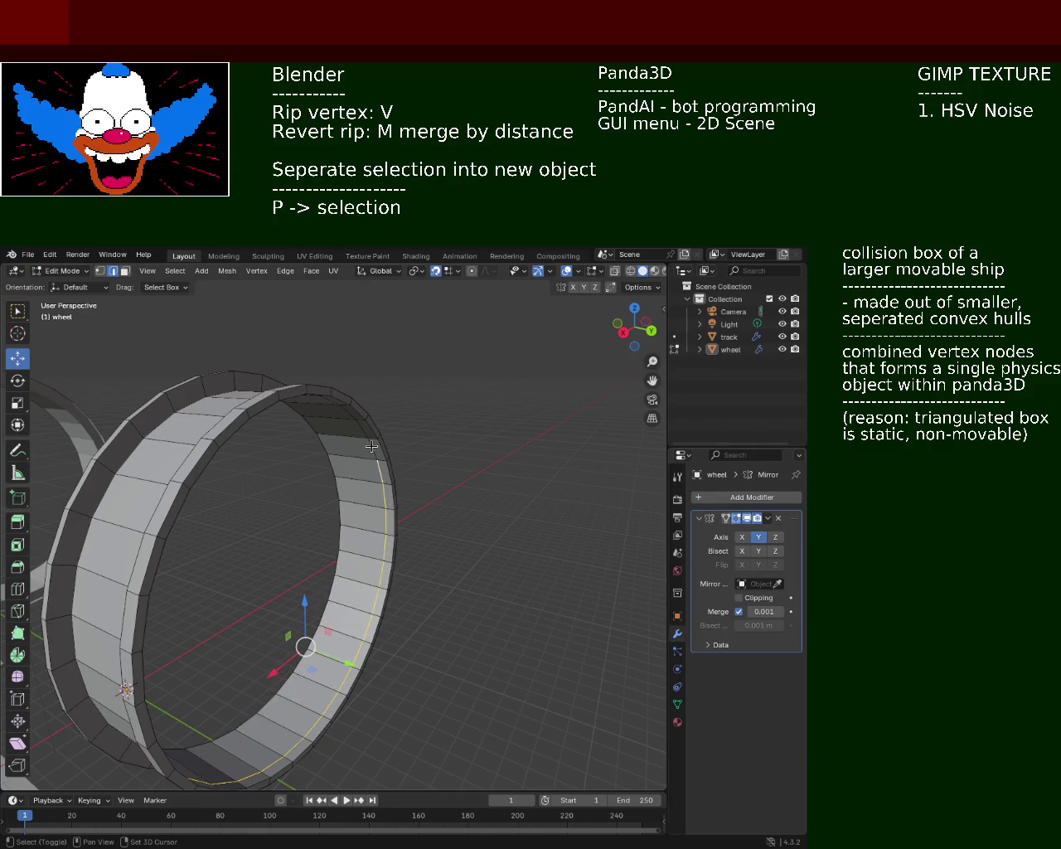
# Step: Close the edge loop across the top rim and fill it with a face (F)
pyautogui.moveTo(371, 446); pyautogui.dragTo(348, 407, button='middle')
pyautogui.keyDown('shift'); pyautogui.click(348, 450); pyautogui.keyUp('shift')
pyautogui.keyDown('shift'); pyautogui.click(328, 431); pyautogui.keyUp('shift')
pyautogui.keyDown('shift'); pyautogui.click(304, 414); pyautogui.keyUp('shift')
pyautogui.keyDown('shift'); pyautogui.click(277, 400); pyautogui.keyUp('shift')
pyautogui.keyDown('shift'); pyautogui.click(253, 394); pyautogui.keyUp('shift')
pyautogui.keyDown('shift'); pyautogui.click(215, 381); pyautogui.keyUp('shift')
pyautogui.keyDown('shift'); pyautogui.click(186, 381); pyautogui.keyUp('shift')
pyautogui.keyDown('shift'); pyautogui.click(166, 385); pyautogui.keyUp('shift')
pyautogui.keyDown('shift'); pyautogui.click(138, 400); pyautogui.keyUp('shift')
pyautogui.keyDown('shift'); pyautogui.click(126, 411); pyautogui.keyUp('shift')
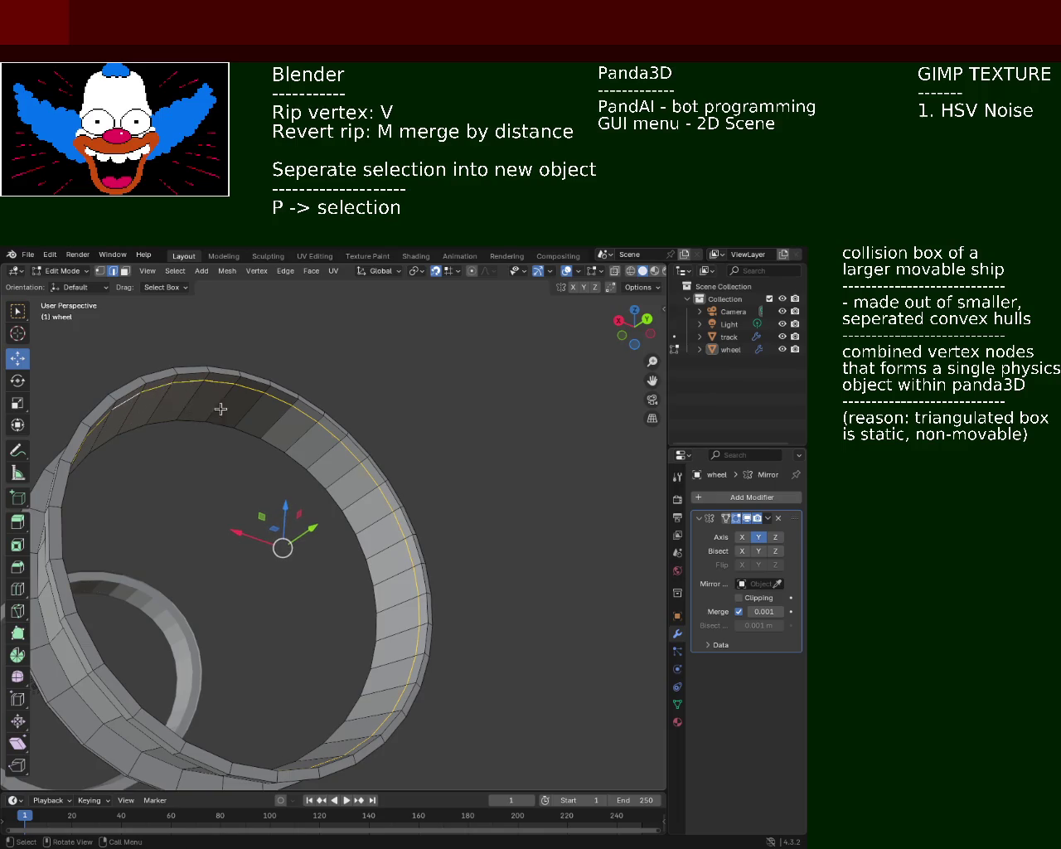
pyautogui.press('f')
pyautogui.moveTo(208, 445); pyautogui.dragTo(125, 520, button='middle')
pyautogui.moveTo(416, 494)
pyautogui.mouseDown(button='middle')
pyautogui.moveTo(347, 500)
pyautogui.moveTo(469, 481)
pyautogui.moveTo(528, 440)
pyautogui.moveTo(548, 461)
pyautogui.moveTo(536, 516)
pyautogui.moveTo(558, 516)
pyautogui.moveTo(572, 488)
pyautogui.moveTo(500, 447)
pyautogui.moveTo(471, 470)
pyautogui.moveTo(504, 460)
pyautogui.moveTo(518, 489)
pyautogui.moveTo(522, 481)
pyautogui.moveTo(447, 542)
pyautogui.moveTo(450, 577)
pyautogui.moveTo(423, 514)
pyautogui.moveTo(348, 476)
pyautogui.moveTo(353, 448)
pyautogui.moveTo(392, 474)
pyautogui.moveTo(374, 436)
pyautogui.mouseUp(button='middle')
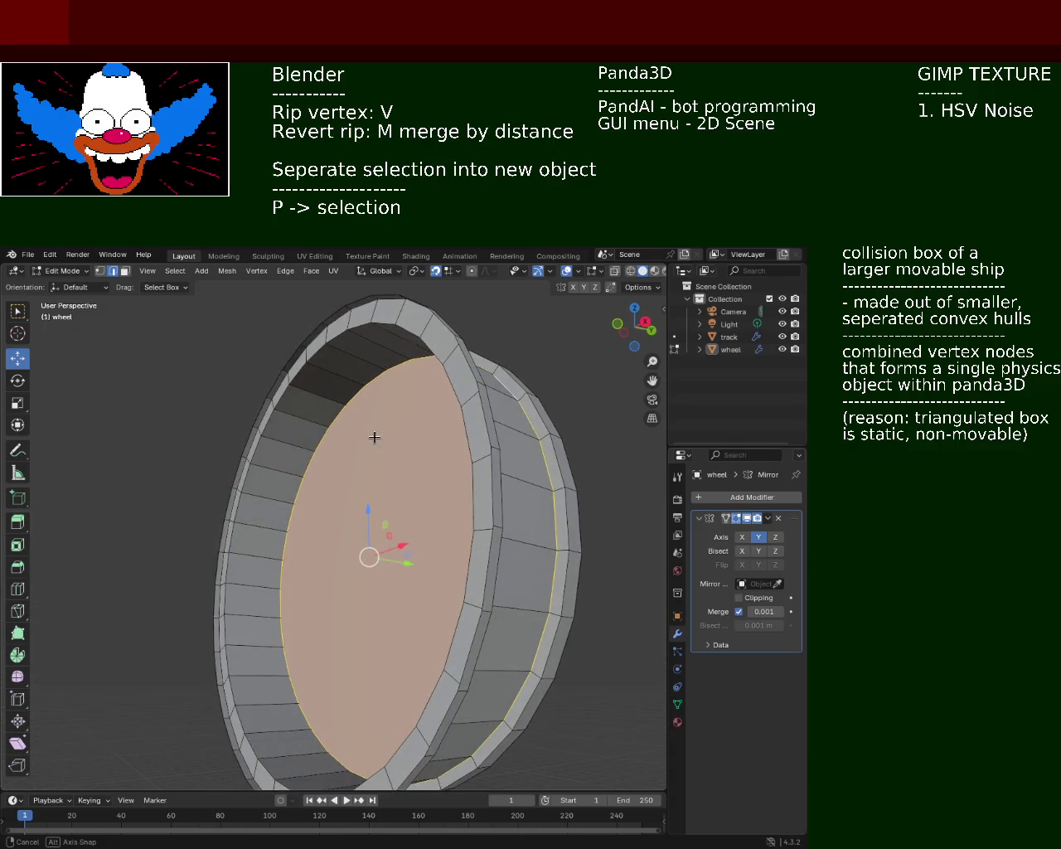
# Step: In face select mode, select the thin faces along the outer rim strip
pyautogui.click(124, 271)
pyautogui.click(334, 315)
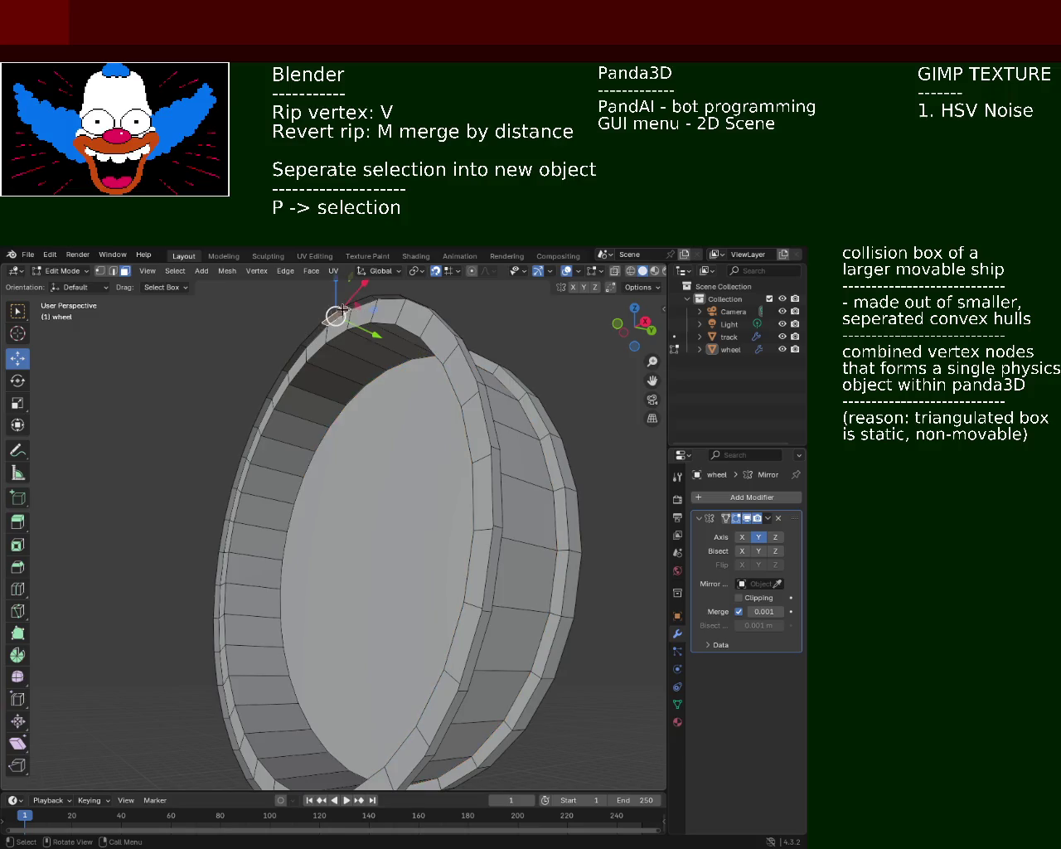
pyautogui.keyDown('shift'); pyautogui.click(389, 311); pyautogui.keyUp('shift')
pyautogui.moveTo(424, 307); pyautogui.dragTo(533, 459, button='middle')
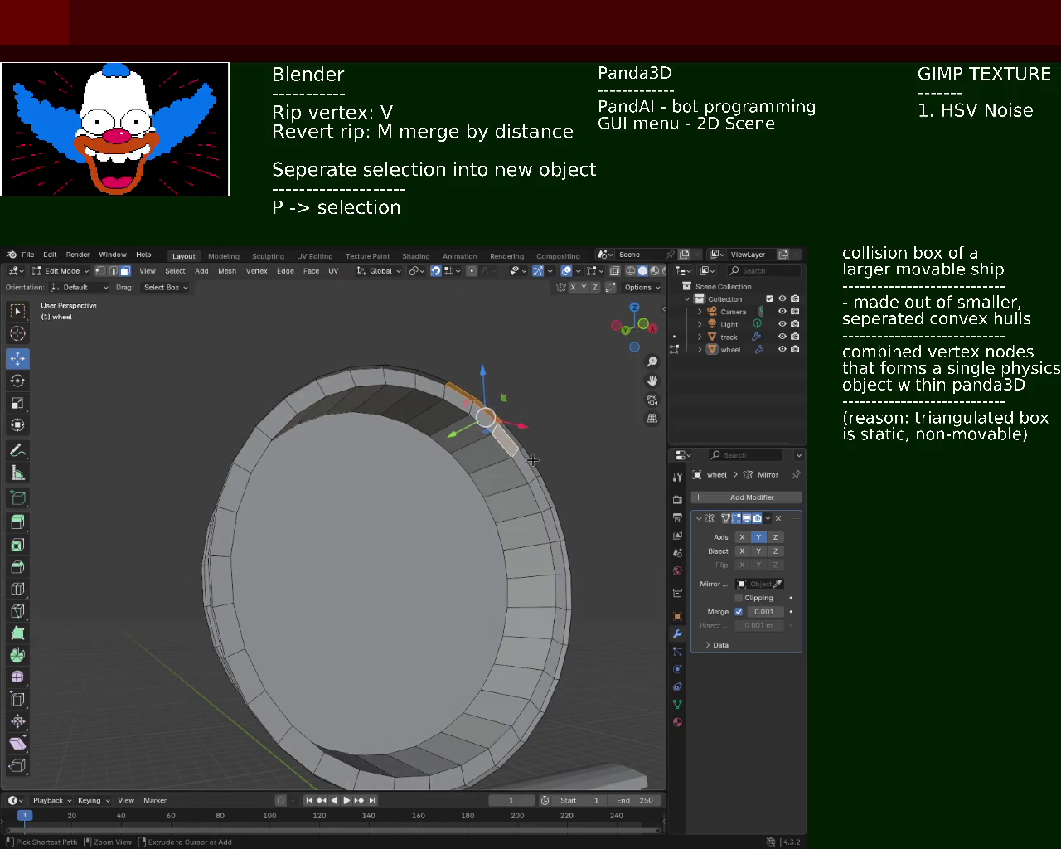
pyautogui.scroll(5, 480, 440)
pyautogui.keyDown('shift'); pyautogui.click(425, 428); pyautogui.keyUp('shift')
pyautogui.keyDown('shift'); pyautogui.click(454, 474); pyautogui.keyUp('shift')
pyautogui.keyDown('shift'); pyautogui.click(464, 504); pyautogui.keyUp('shift')
pyautogui.keyDown('shift'); pyautogui.click(479, 568); pyautogui.keyUp('shift')
pyautogui.keyDown('shift'); pyautogui.click(487, 624); pyautogui.keyUp('shift')
pyautogui.keyDown('shift'); pyautogui.click(494, 678); pyautogui.keyUp('shift')
# Step: Extend the strip selection down the rim and delete the selected faces
pyautogui.moveTo(493, 678)
pyautogui.mouseDown(button='middle')
pyautogui.moveTo(428, 430)
pyautogui.moveTo(483, 517)
pyautogui.mouseUp(button='middle')
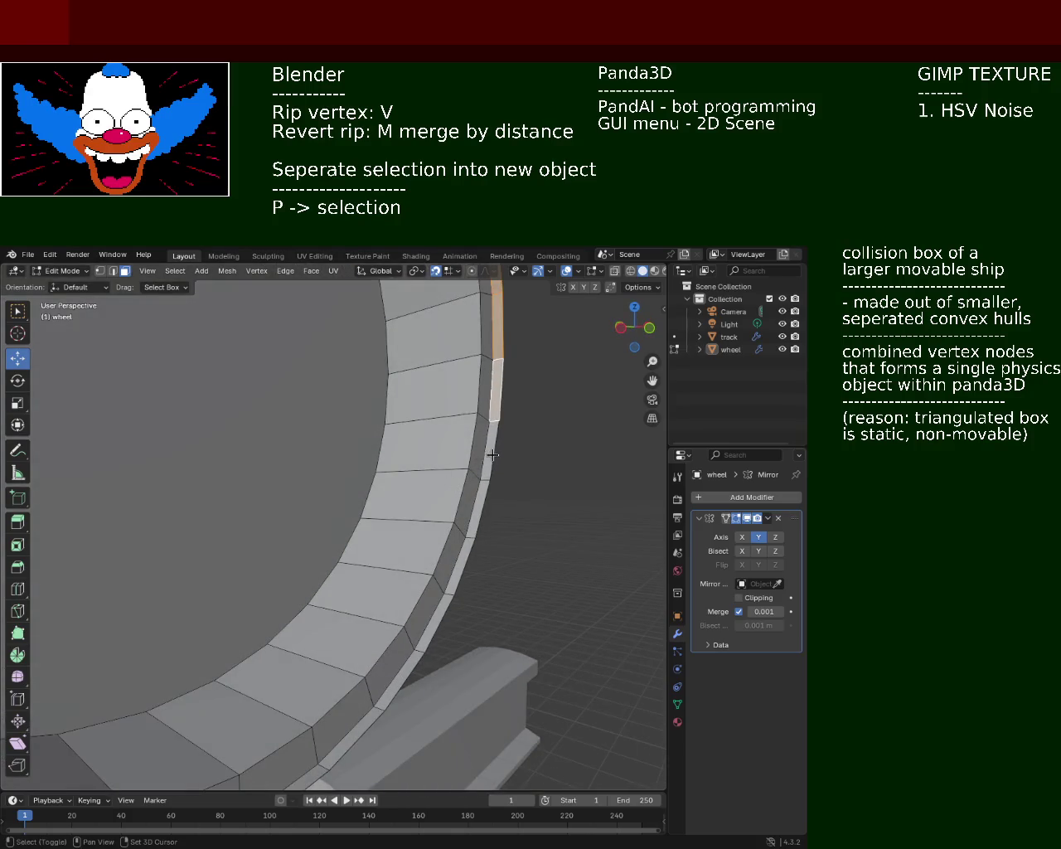
pyautogui.keyDown('shift'); pyautogui.click(474, 527); pyautogui.keyUp('shift')
pyautogui.keyDown('shift'); pyautogui.click(456, 569); pyautogui.keyUp('shift')
pyautogui.keyDown('shift'); pyautogui.click(422, 637); pyautogui.keyUp('shift')
pyautogui.keyDown('shift'); pyautogui.click(393, 686); pyautogui.keyUp('shift')
pyautogui.keyDown('shift'); pyautogui.click(362, 729); pyautogui.keyUp('shift')
pyautogui.rightClick(362, 729)
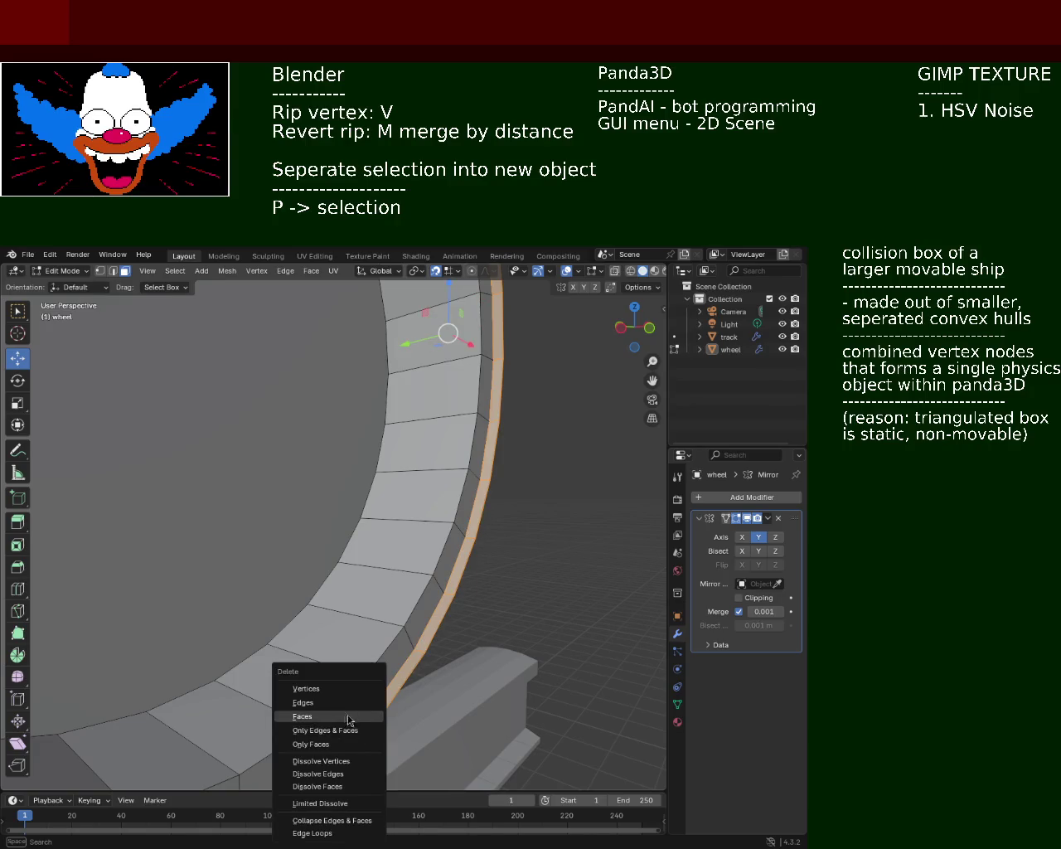
pyautogui.click(360, 725)
pyautogui.moveTo(360, 724)
pyautogui.keyDown('ctrl'); pyautogui.mouseDown(button='middle')
pyautogui.moveTo(372, 537)
pyautogui.moveTo(291, 581)
pyautogui.mouseUp(button='middle'); pyautogui.keyUp('ctrl')
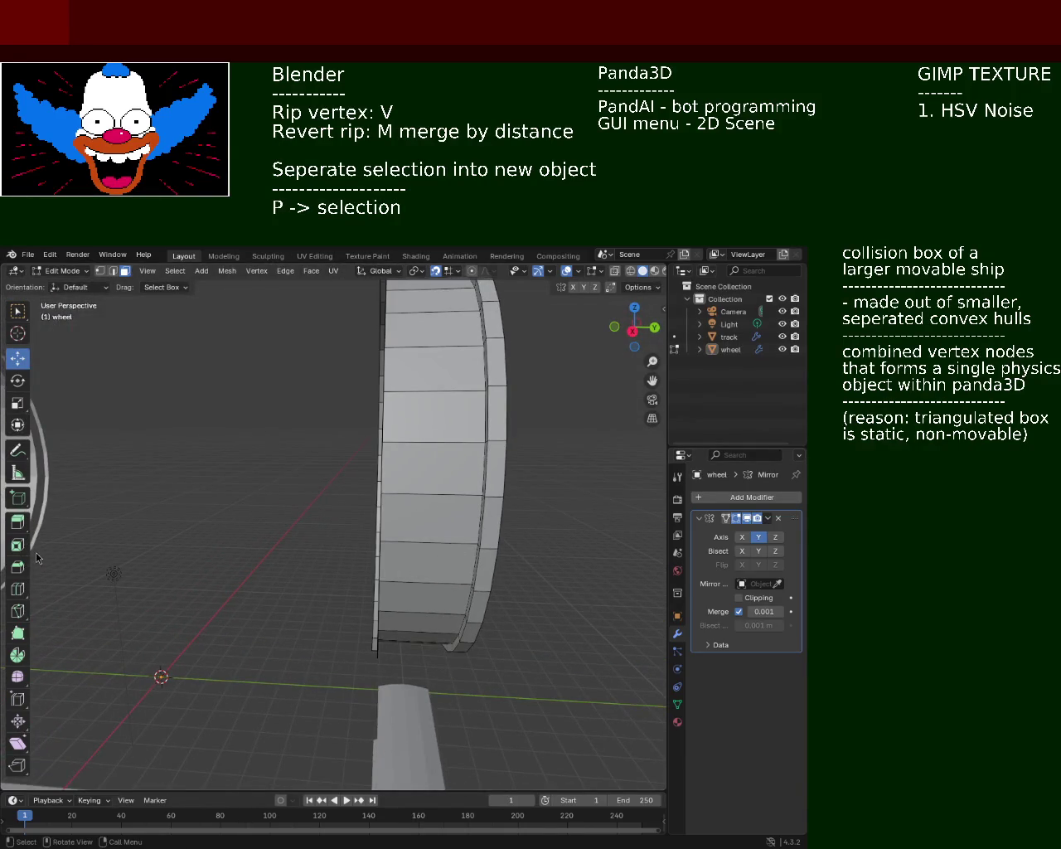
# Step: Select outer rim edges from the bottom of the wheel upward
pyautogui.moveTo(202, 520)
pyautogui.mouseDown(button='middle')
pyautogui.moveTo(343, 573)
pyautogui.moveTo(341, 473)
pyautogui.moveTo(357, 570)
pyautogui.mouseUp(button='middle')
pyautogui.scroll(4, 344, 572)
pyautogui.click(356, 570)
pyautogui.keyDown('shift'); pyautogui.click(336, 551); pyautogui.keyUp('shift')
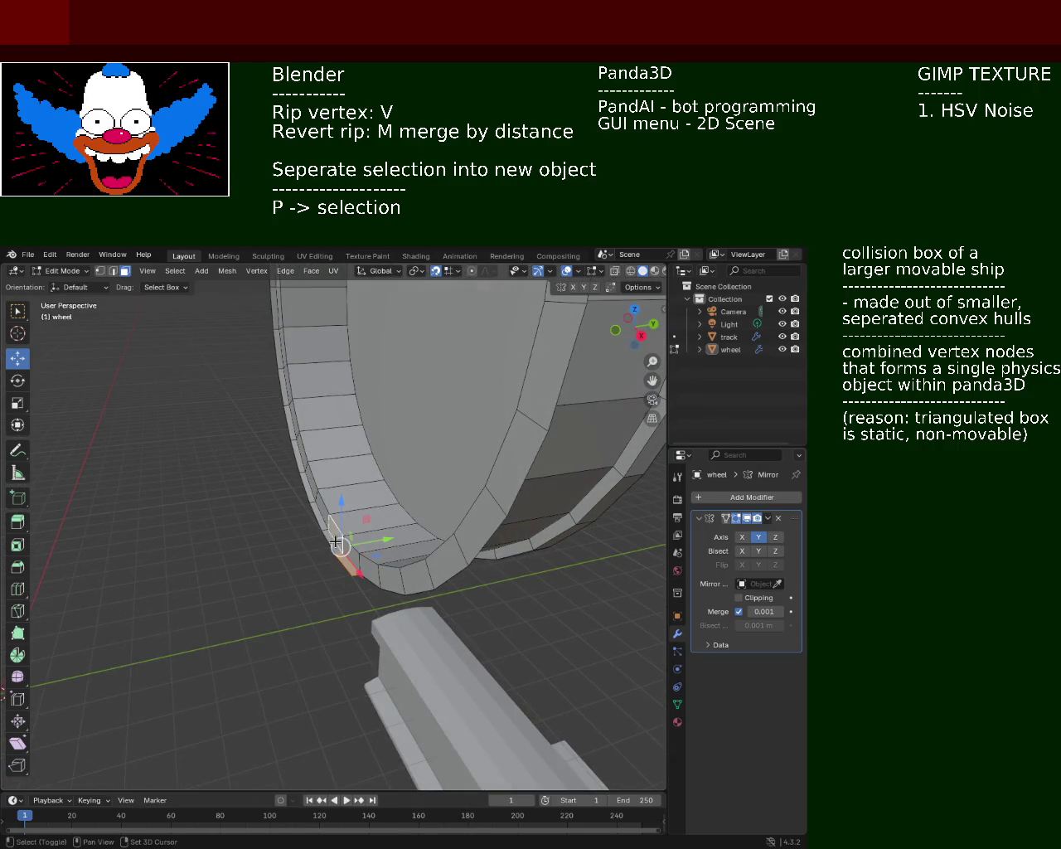
pyautogui.keyDown('shift'); pyautogui.click(331, 538); pyautogui.keyUp('shift')
pyautogui.keyDown('shift'); pyautogui.click(308, 491); pyautogui.keyUp('shift')
pyautogui.keyDown('shift'); pyautogui.click(295, 448); pyautogui.keyUp('shift')
pyautogui.keyDown('shift'); pyautogui.click(287, 419); pyautogui.keyUp('shift')
pyautogui.keyDown('shift'); pyautogui.click(278, 377); pyautogui.keyUp('shift')
pyautogui.keyDown('shift'); pyautogui.click(276, 355); pyautogui.keyUp('shift')
# Step: Extend the edge selection to the top and delete the adjoining faces with X > Faces
pyautogui.keyDown('shift'); pyautogui.moveTo(276, 354); pyautogui.dragTo(290, 579, button='middle'); pyautogui.keyUp('shift')
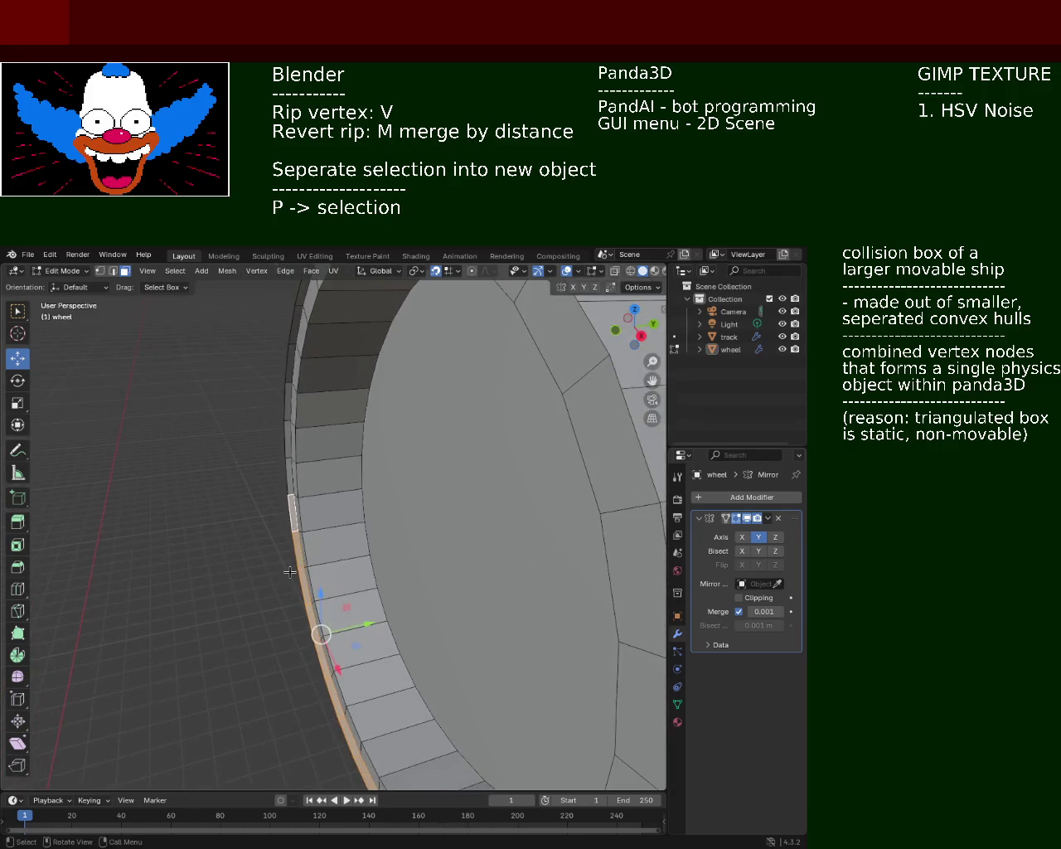
pyautogui.keyDown('shift'); pyautogui.click(287, 482); pyautogui.keyUp('shift')
pyautogui.keyDown('shift'); pyautogui.click(285, 435); pyautogui.keyUp('shift')
pyautogui.keyDown('shift'); pyautogui.click(286, 410); pyautogui.keyUp('shift')
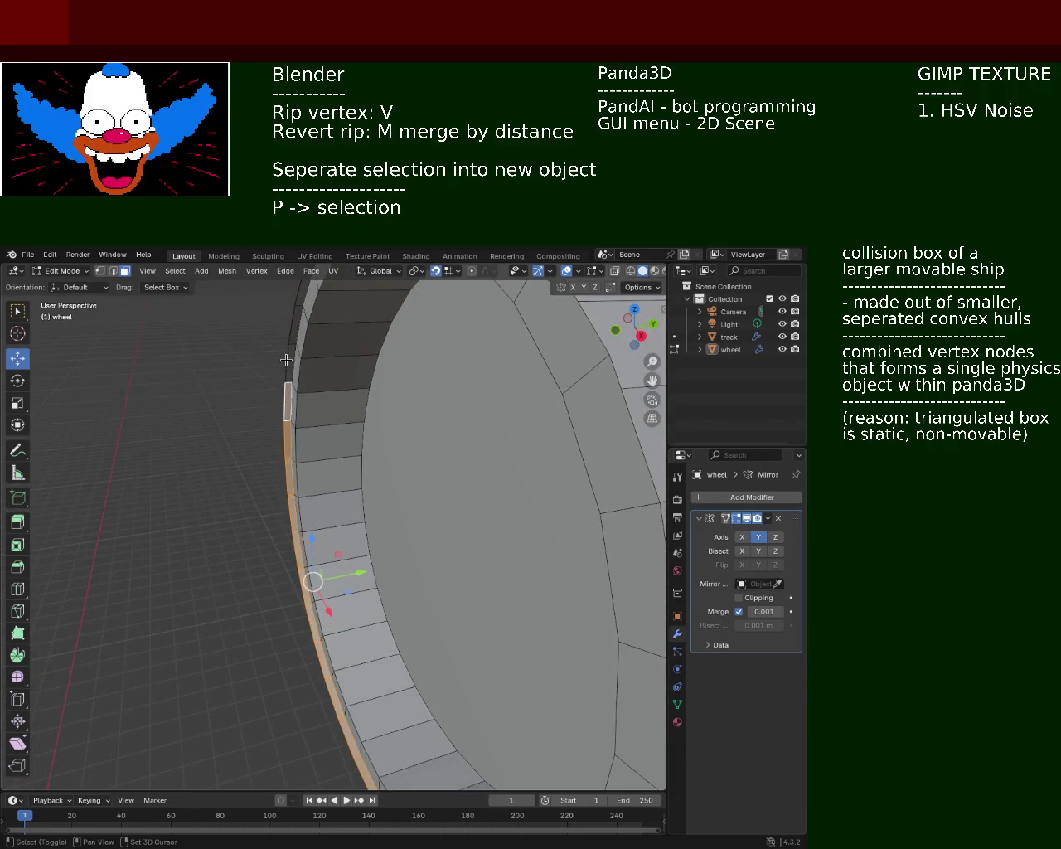
pyautogui.keyDown('shift'); pyautogui.click(297, 329); pyautogui.keyUp('shift')
pyautogui.keyDown('shift'); pyautogui.click(291, 364); pyautogui.keyUp('shift')
pyautogui.moveTo(296, 398)
pyautogui.keyDown('shift'); pyautogui.mouseDown(button='middle')
pyautogui.moveTo(296, 377)
pyautogui.moveTo(296, 486)
pyautogui.mouseUp(button='middle'); pyautogui.keyUp('shift')
pyautogui.keyDown('shift'); pyautogui.click(296, 487); pyautogui.keyUp('shift')
pyautogui.press('x')
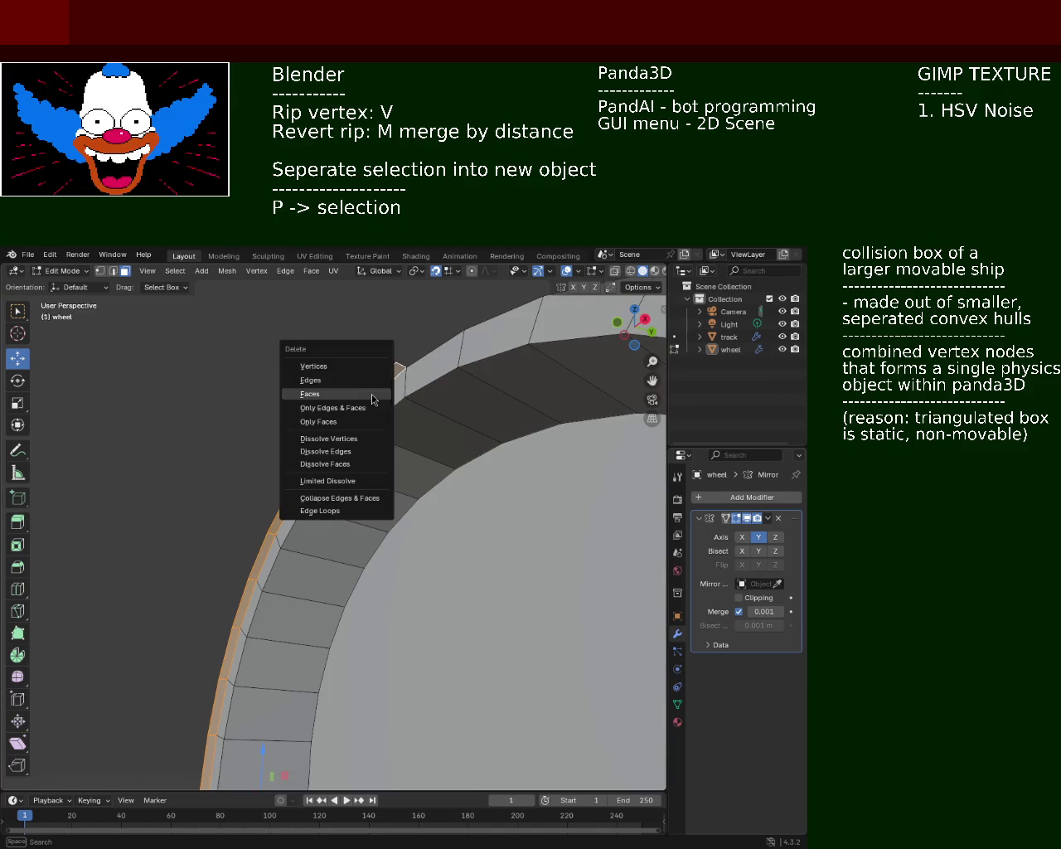
pyautogui.click(349, 394)
pyautogui.moveTo(348, 383)
pyautogui.mouseDown(button='middle')
pyautogui.moveTo(436, 488)
pyautogui.moveTo(284, 425)
pyautogui.mouseUp(button='middle')
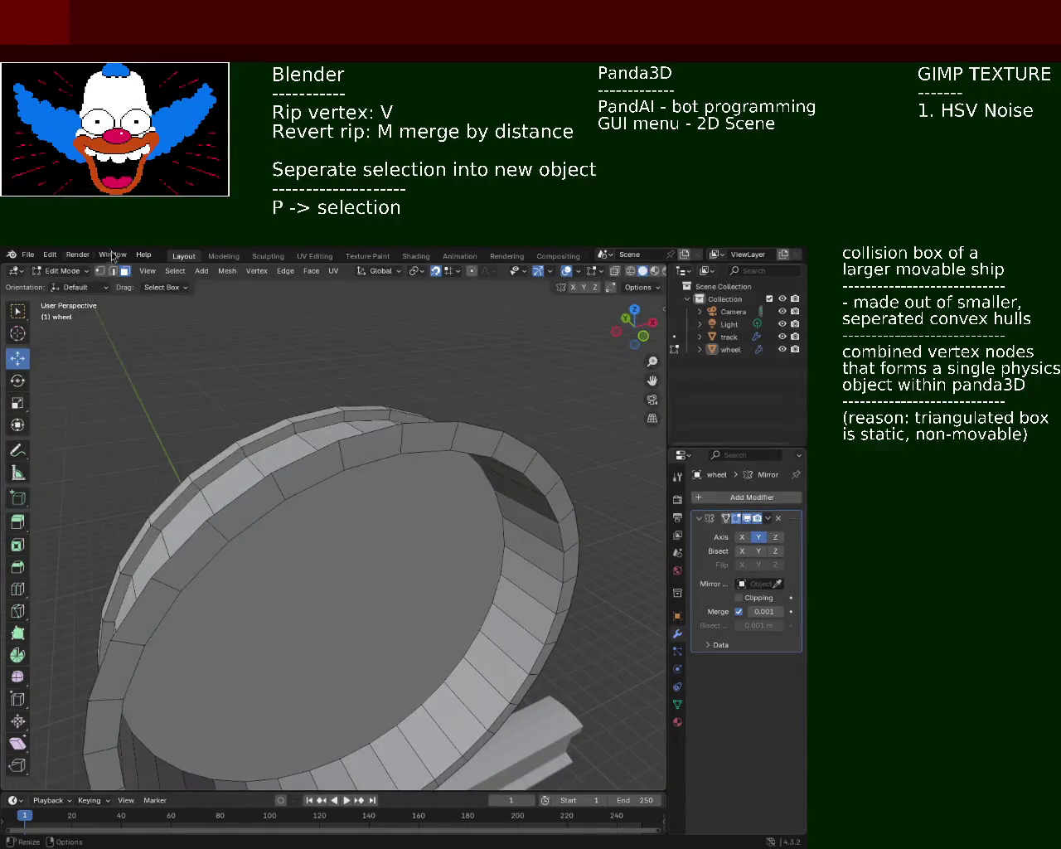
# Step: Select the outer rim faces across the top and down the right side
pyautogui.keyDown('shift'); pyautogui.click(330, 465); pyautogui.keyUp('shift')
pyautogui.keyDown('shift'); pyautogui.click(377, 447); pyautogui.keyUp('shift')
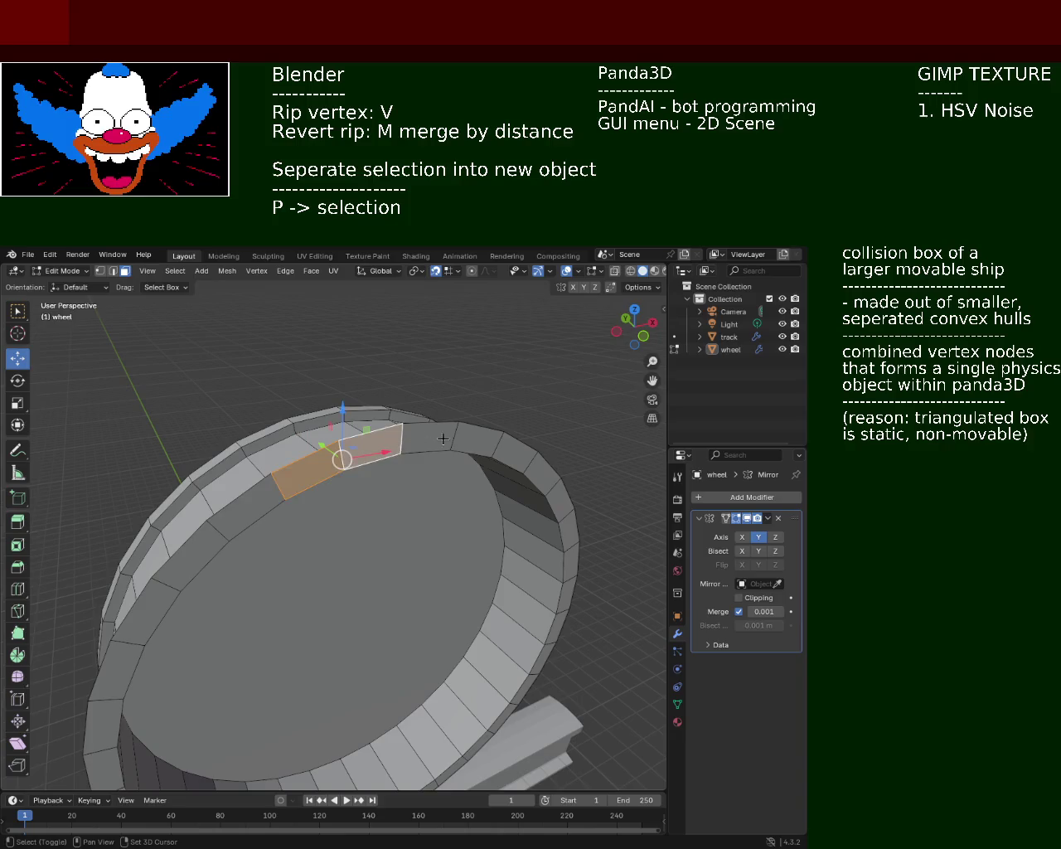
pyautogui.keyDown('shift'); pyautogui.click(427, 434); pyautogui.keyUp('shift')
pyautogui.keyDown('shift'); pyautogui.click(474, 442); pyautogui.keyUp('shift')
pyautogui.keyDown('shift'); pyautogui.click(540, 471); pyautogui.keyUp('shift')
pyautogui.keyDown('shift'); pyautogui.click(515, 452); pyautogui.keyUp('shift')
pyautogui.keyDown('shift'); pyautogui.click(554, 499); pyautogui.keyUp('shift')
pyautogui.keyDown('shift'); pyautogui.click(570, 530); pyautogui.keyUp('shift')
pyautogui.keyDown('shift'); pyautogui.click(574, 564); pyautogui.keyUp('shift')
pyautogui.keyDown('shift'); pyautogui.click(567, 595); pyautogui.keyUp('shift')
pyautogui.keyDown('shift'); pyautogui.click(560, 628); pyautogui.keyUp('shift')
pyautogui.keyDown('shift'); pyautogui.click(544, 656); pyautogui.keyUp('shift')
pyautogui.keyDown('shift'); pyautogui.click(530, 685); pyautogui.keyUp('shift')
# Step: Add the rim faces around the lower right and along the bottom
pyautogui.moveTo(481, 716); pyautogui.dragTo(529, 500, button='middle')
pyautogui.keyDown('shift'); pyautogui.click(525, 571); pyautogui.keyUp('shift')
pyautogui.keyDown('shift'); pyautogui.click(493, 607); pyautogui.keyUp('shift')
pyautogui.keyDown('shift'); pyautogui.click(470, 628); pyautogui.keyUp('shift')
pyautogui.keyDown('shift'); pyautogui.click(446, 640); pyautogui.keyUp('shift')
pyautogui.keyDown('shift'); pyautogui.click(415, 657); pyautogui.keyUp('shift')
pyautogui.keyDown('shift'); pyautogui.click(381, 669); pyautogui.keyUp('shift')
pyautogui.keyDown('shift'); pyautogui.click(348, 676); pyautogui.keyUp('shift')
pyautogui.keyDown('shift'); pyautogui.click(306, 681); pyautogui.keyUp('shift')
# Step: Complete the ring up the left side and begin extruding it with E
pyautogui.keyDown('shift'); pyautogui.click(280, 676); pyautogui.keyUp('shift')
pyautogui.keyDown('shift'); pyautogui.click(244, 667); pyautogui.keyUp('shift')
pyautogui.keyDown('shift'); pyautogui.click(209, 642); pyautogui.keyUp('shift')
pyautogui.keyDown('shift'); pyautogui.click(177, 609); pyautogui.keyUp('shift')
pyautogui.keyDown('shift'); pyautogui.click(144, 527); pyautogui.keyUp('shift')
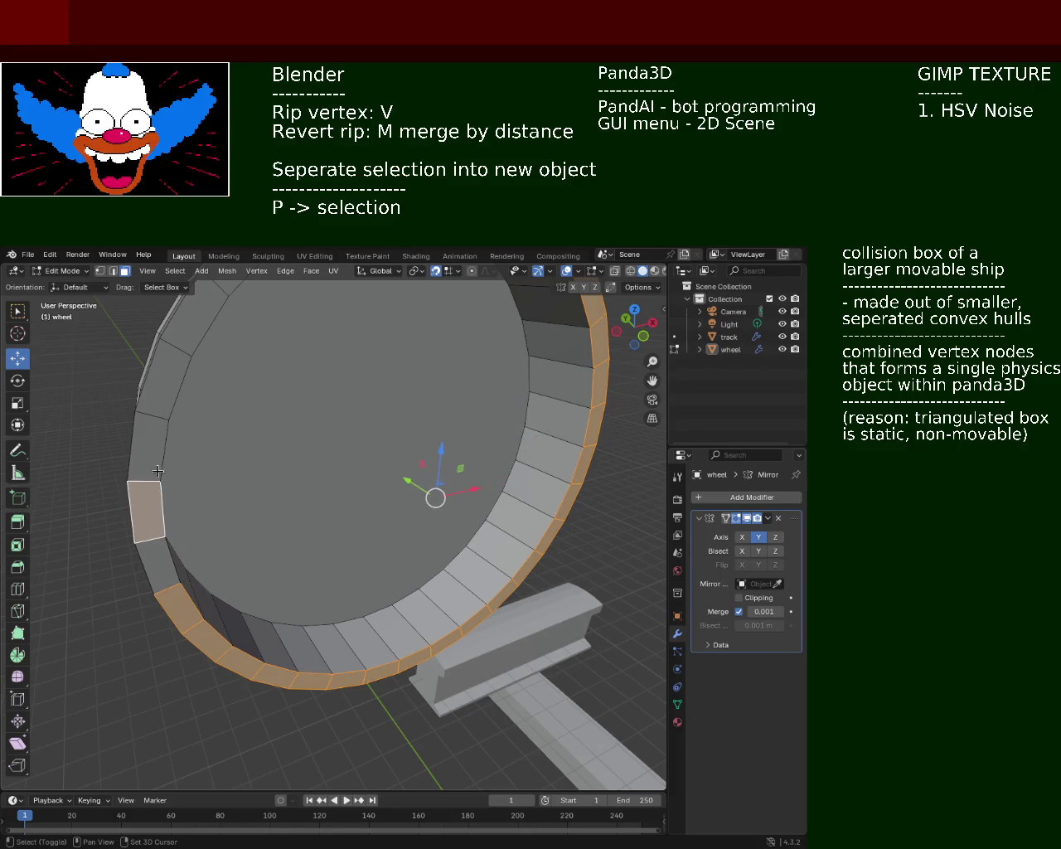
pyautogui.keyDown('shift'); pyautogui.click(148, 447); pyautogui.keyUp('shift')
pyautogui.keyDown('shift'); pyautogui.click(165, 572); pyautogui.keyUp('shift')
pyautogui.keyDown('shift'); pyautogui.click(176, 383); pyautogui.keyUp('shift')
pyautogui.moveTo(178, 386)
pyautogui.mouseDown(button='middle')
pyautogui.moveTo(208, 420)
pyautogui.moveTo(394, 428)
pyautogui.mouseUp(button='middle')
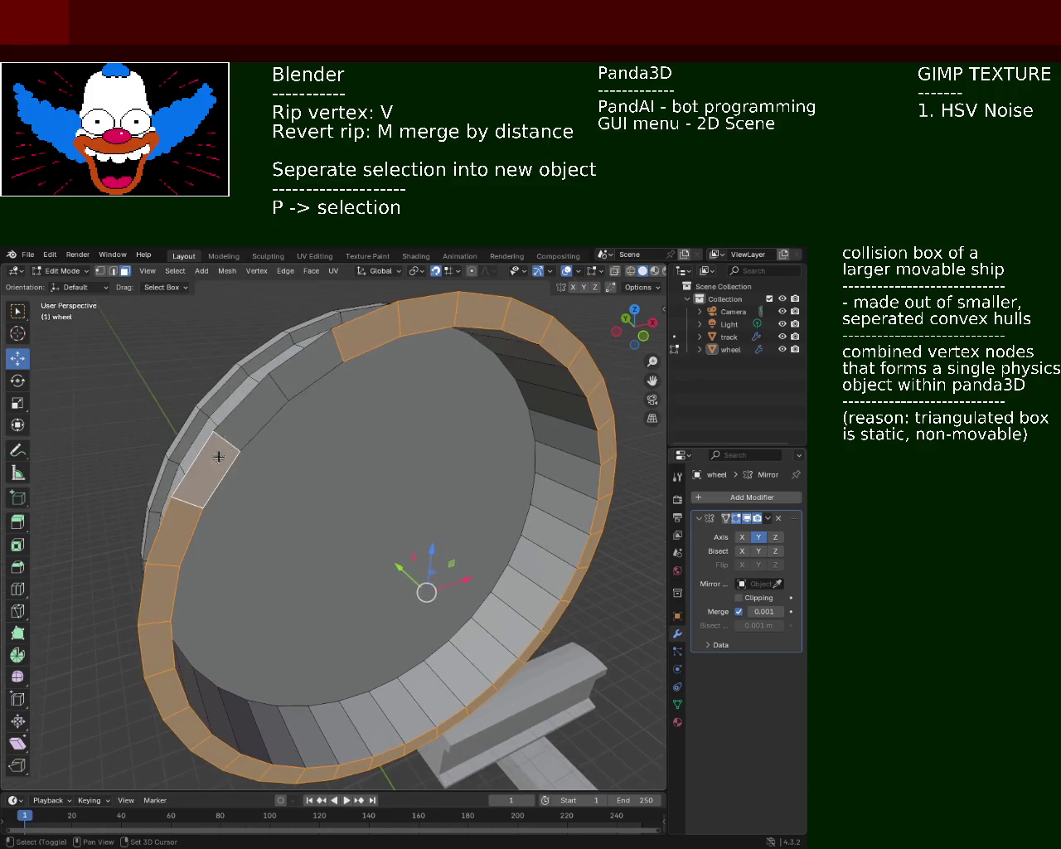
pyautogui.press('e')
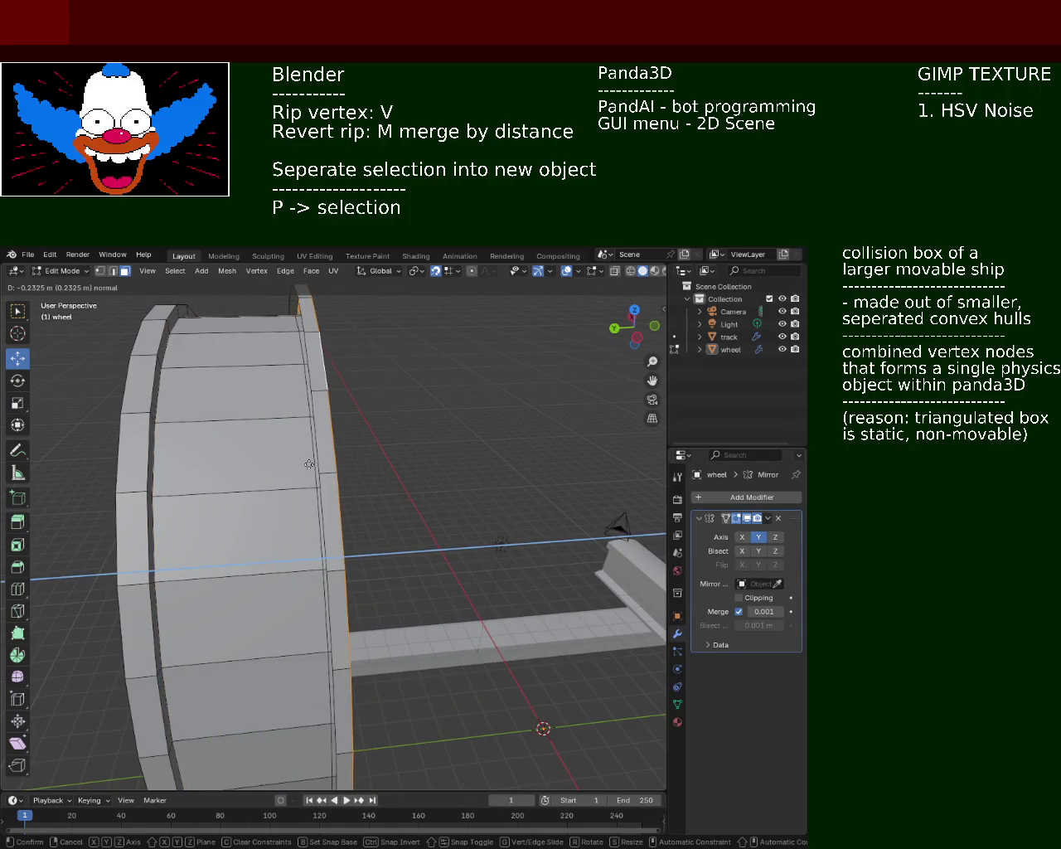
# Step: Confirm the pending rim extrusion and orbit around to a side view of the wheel
pyautogui.click(357, 466)
pyautogui.scroll(-3, 419, 549)
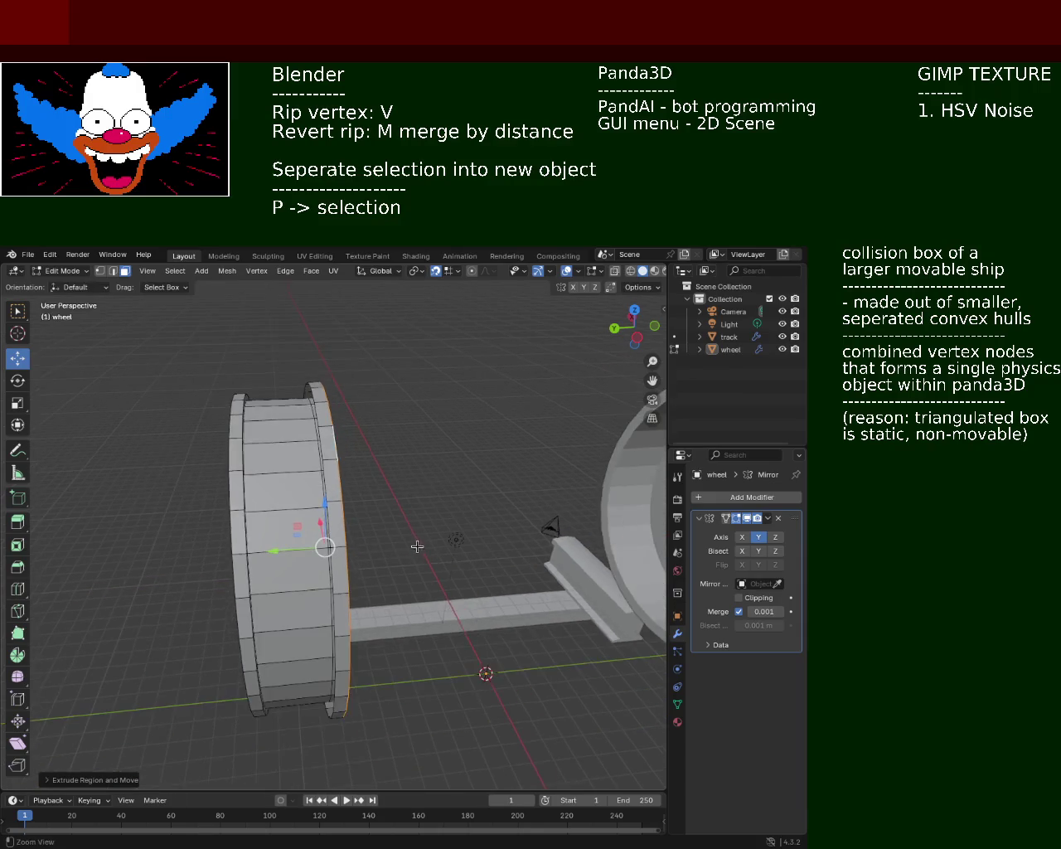
pyautogui.moveTo(419, 549); pyautogui.dragTo(279, 510, button='middle')
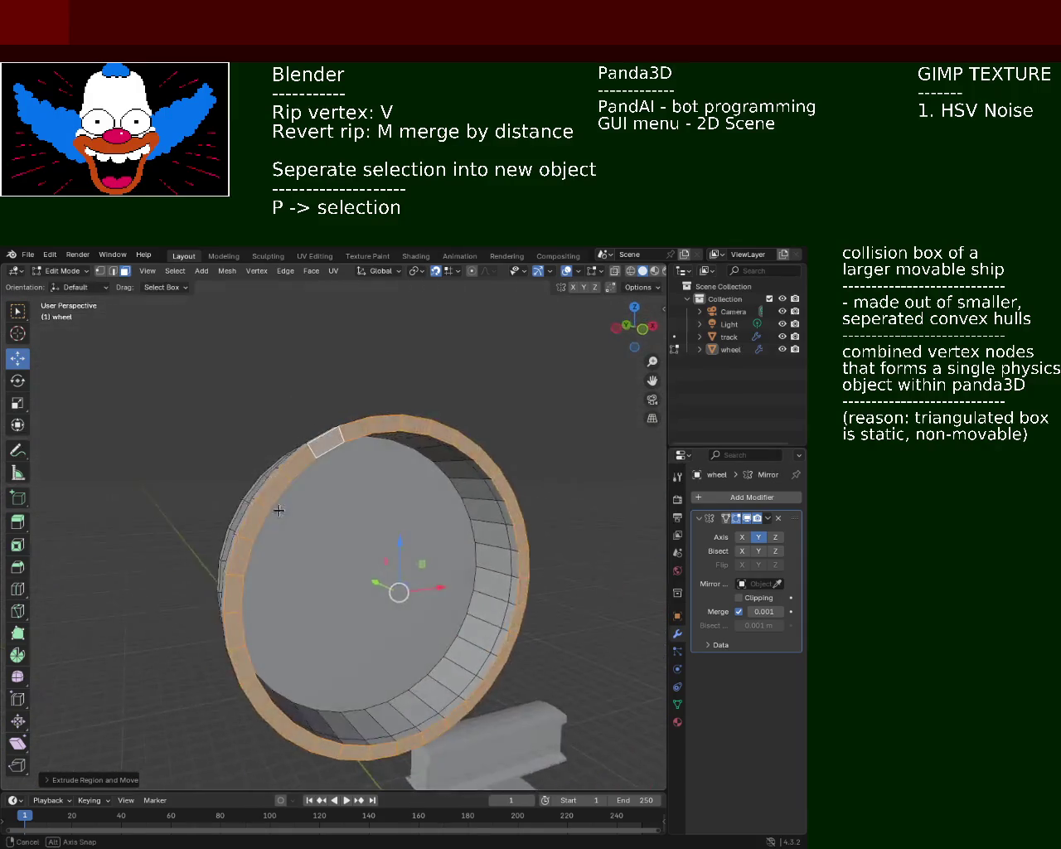
pyautogui.moveTo(279, 510)
pyautogui.mouseDown(button='middle')
pyautogui.moveTo(419, 491)
pyautogui.moveTo(423, 514)
pyautogui.moveTo(412, 519)
pyautogui.moveTo(396, 485)
pyautogui.moveTo(386, 519)
pyautogui.moveTo(440, 528)
pyautogui.mouseUp(button='middle')
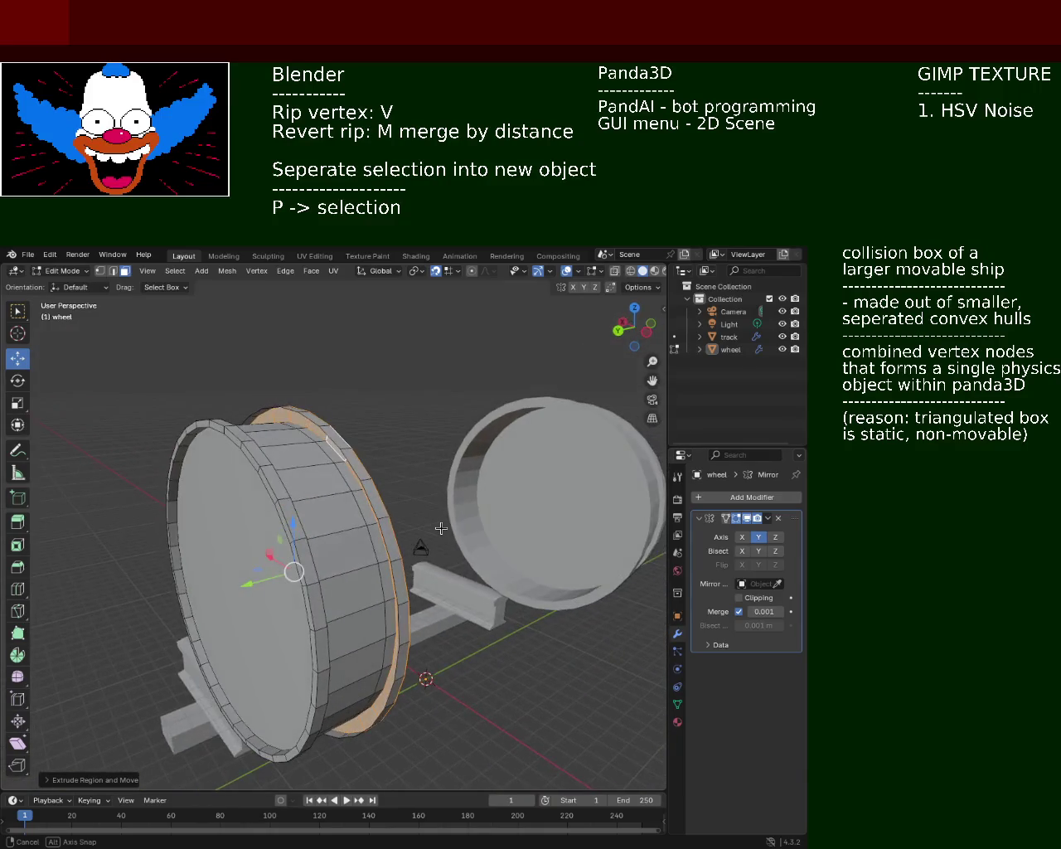
pyautogui.moveTo(365, 547); pyautogui.dragTo(308, 559, button='middle')
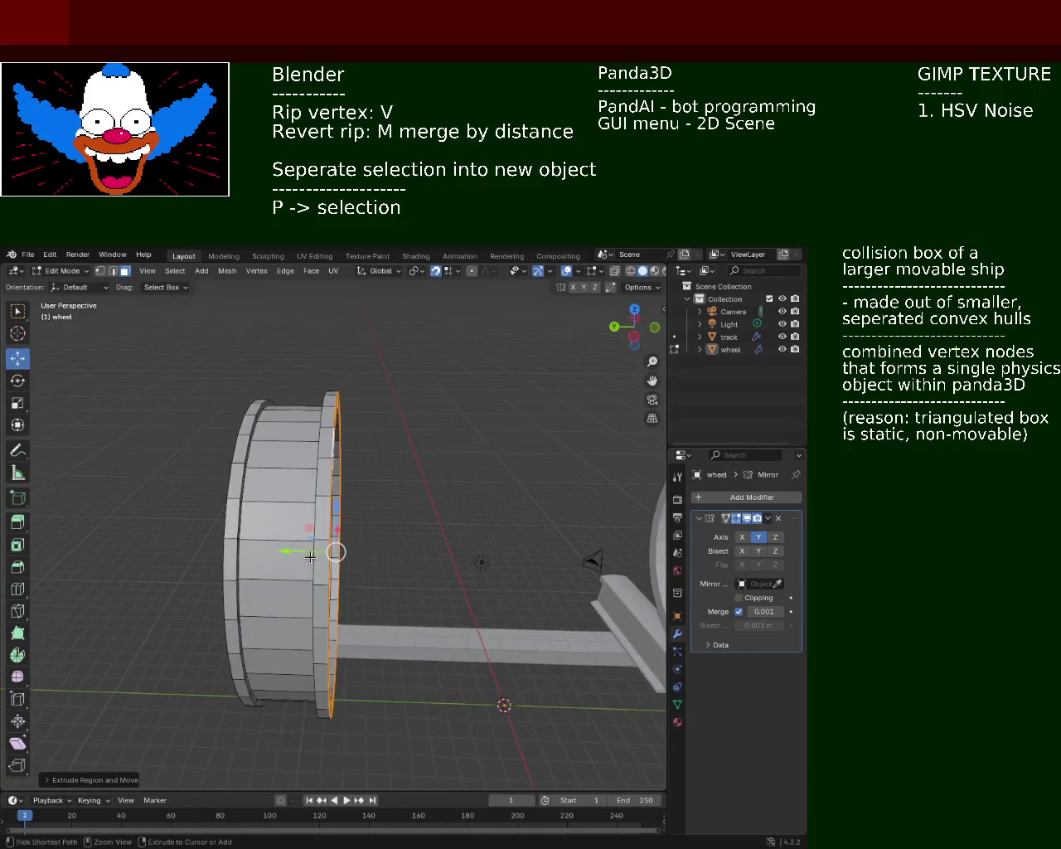
# Step: Extrude the selected rim ring outward along its normals, then zoom in and switch to vertex selection
pyautogui.press('e')
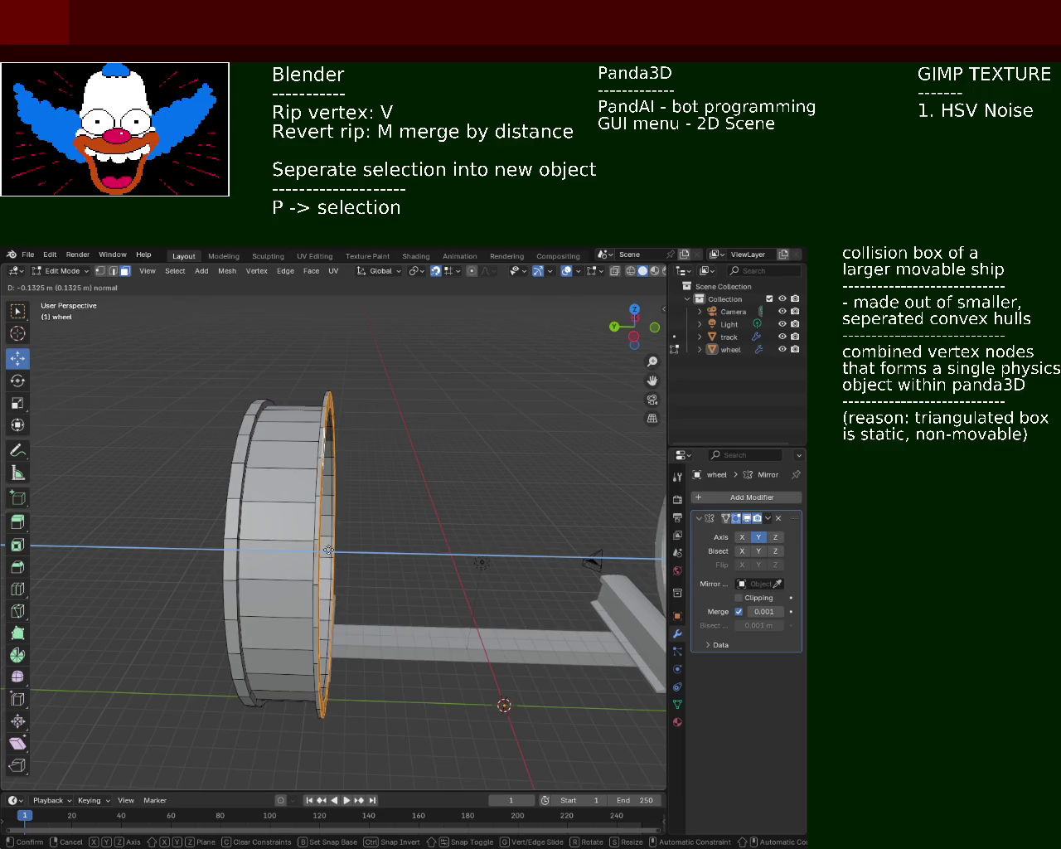
pyautogui.click(340, 549)
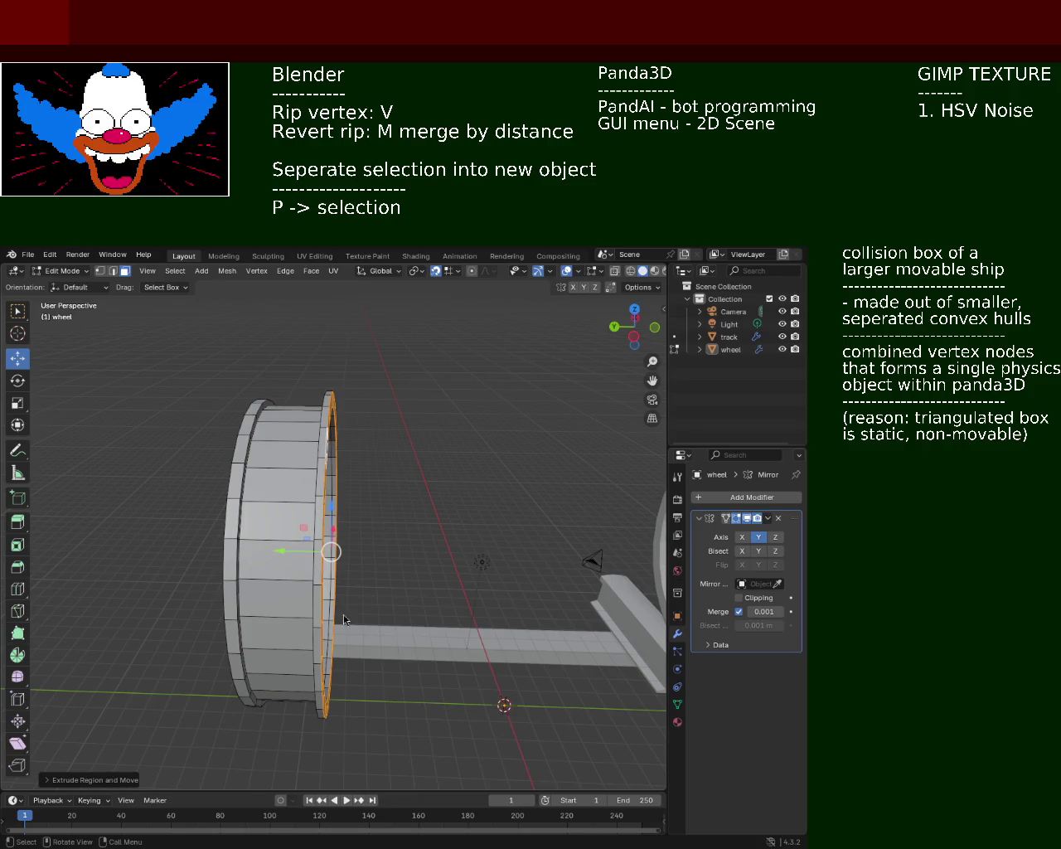
pyautogui.moveTo(383, 529)
pyautogui.keyDown('ctrl'); pyautogui.mouseDown(button='middle')
pyautogui.moveTo(334, 526)
pyautogui.moveTo(395, 460)
pyautogui.moveTo(345, 450)
pyautogui.mouseUp(button='middle'); pyautogui.keyUp('ctrl')
pyautogui.click(99, 271)
# Step: Pick several vertices along the wheel's rim edge while orbiting around it
pyautogui.click(306, 419)
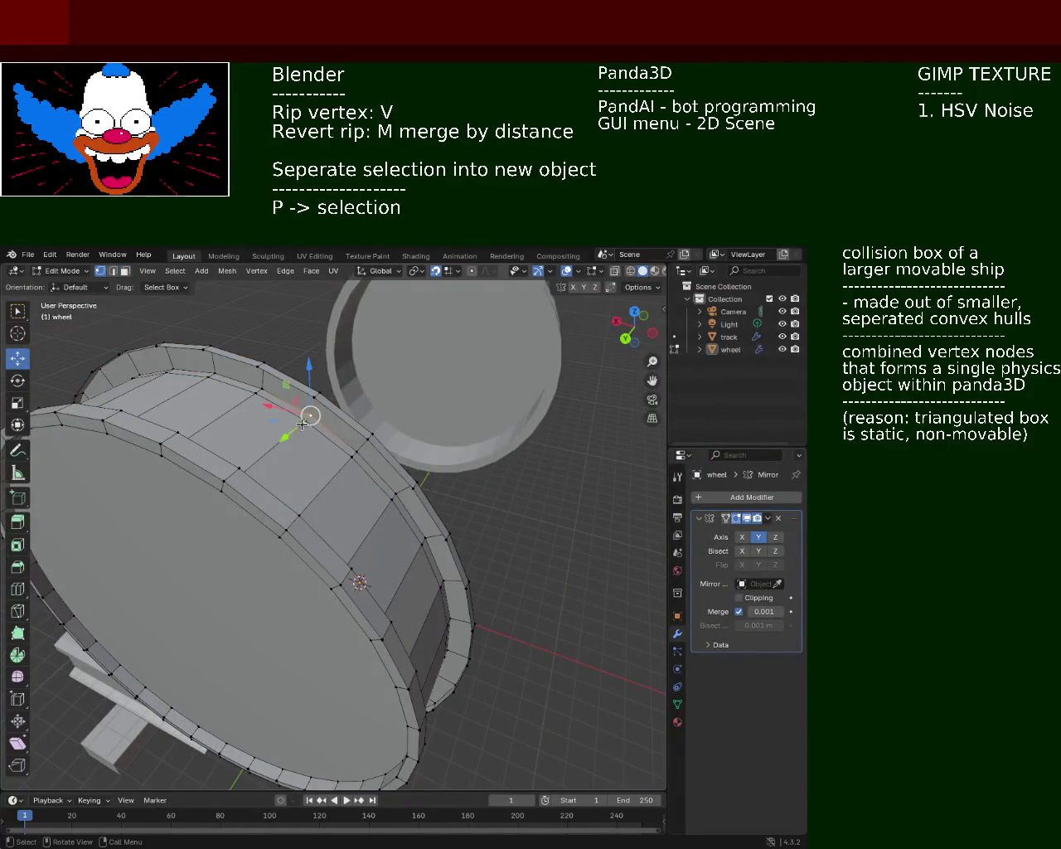
pyautogui.press('g')
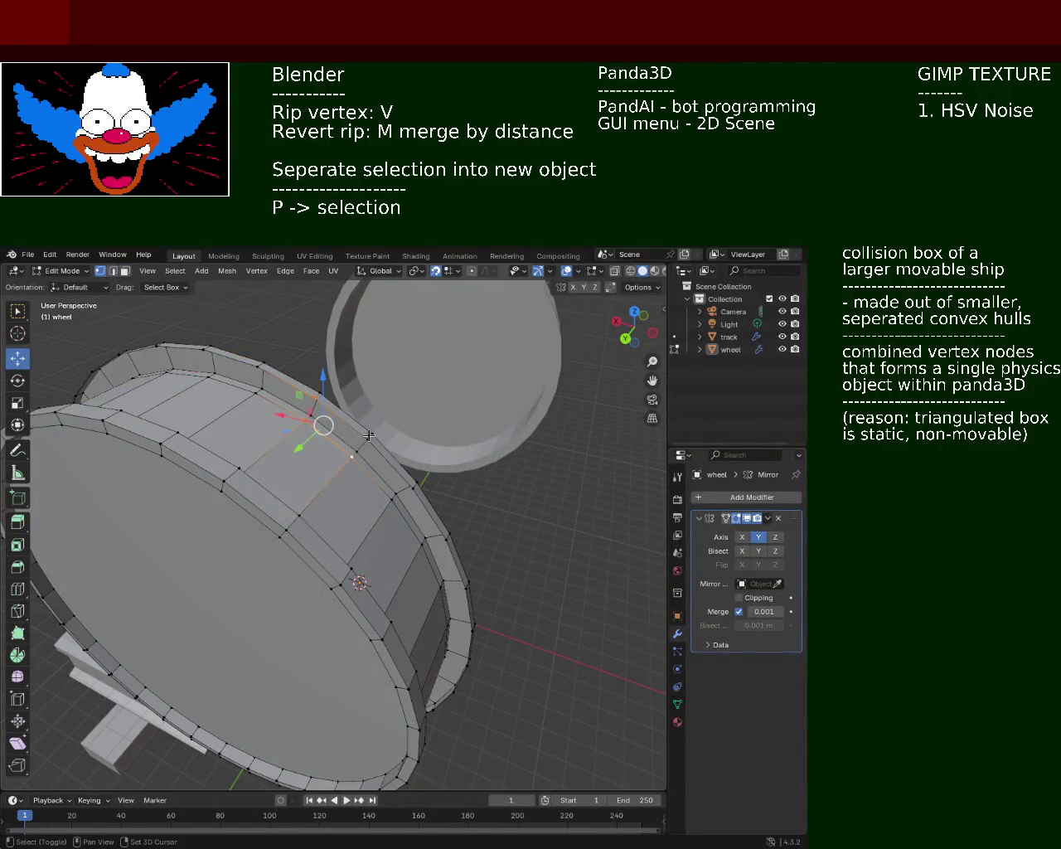
pyautogui.click(377, 497)
pyautogui.moveTo(378, 496); pyautogui.dragTo(299, 411, button='middle')
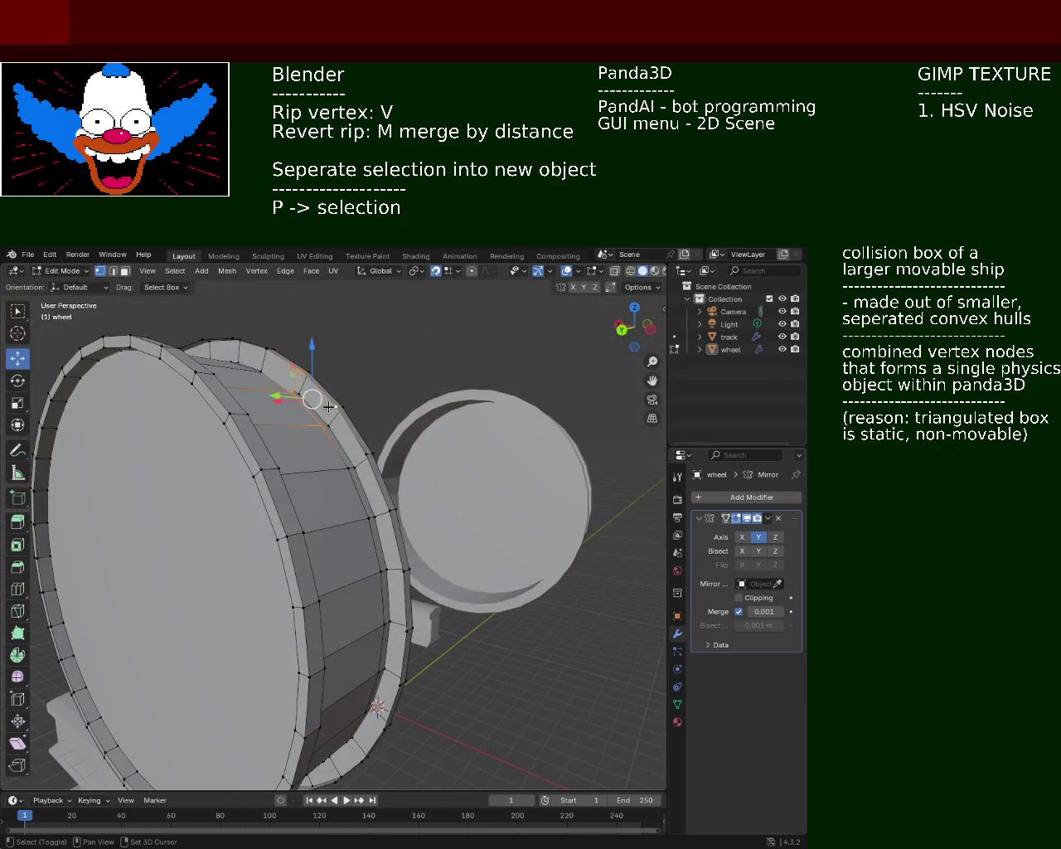
pyautogui.click(321, 416)
pyautogui.keyDown('shift'); pyautogui.click(334, 407); pyautogui.keyUp('shift')
pyautogui.keyDown('shift'); pyautogui.click(336, 466); pyautogui.keyUp('shift')
pyautogui.moveTo(341, 475)
pyautogui.mouseDown(button='middle')
pyautogui.moveTo(323, 452)
pyautogui.moveTo(366, 483)
pyautogui.mouseUp(button='middle')
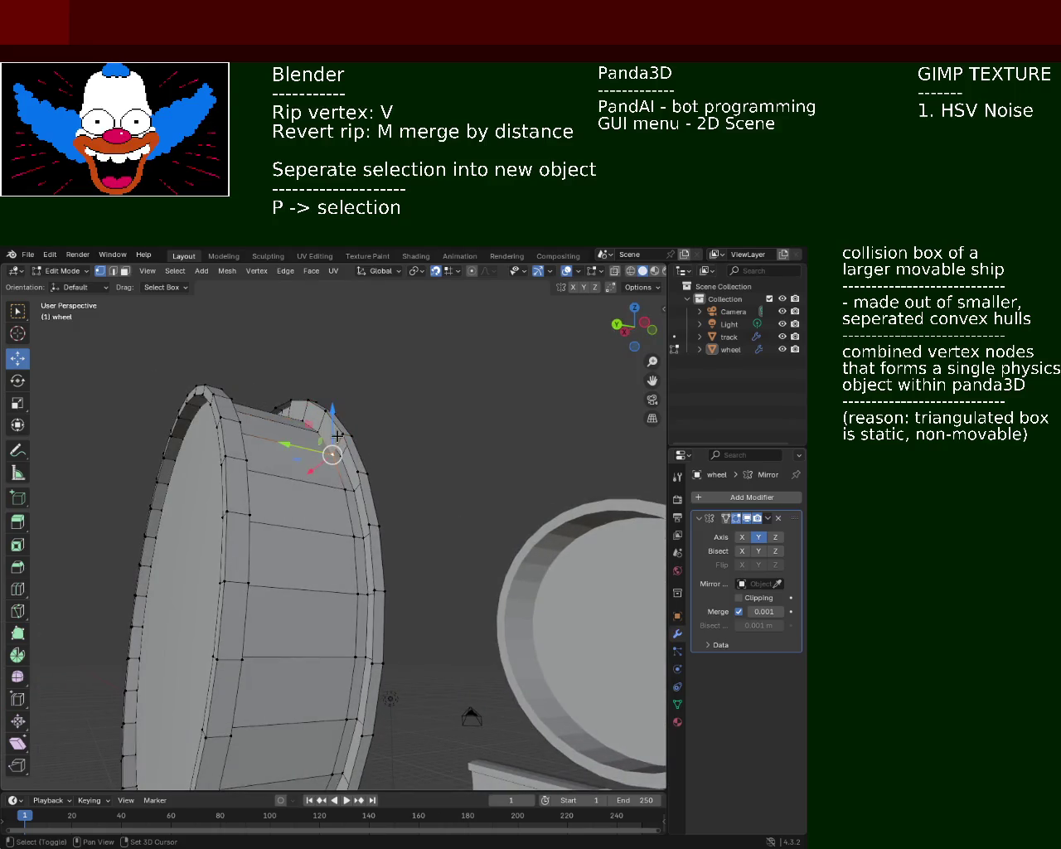
pyautogui.keyDown('shift'); pyautogui.click(354, 469); pyautogui.keyUp('shift')
pyautogui.keyDown('shift'); pyautogui.click(346, 486); pyautogui.keyUp('shift')
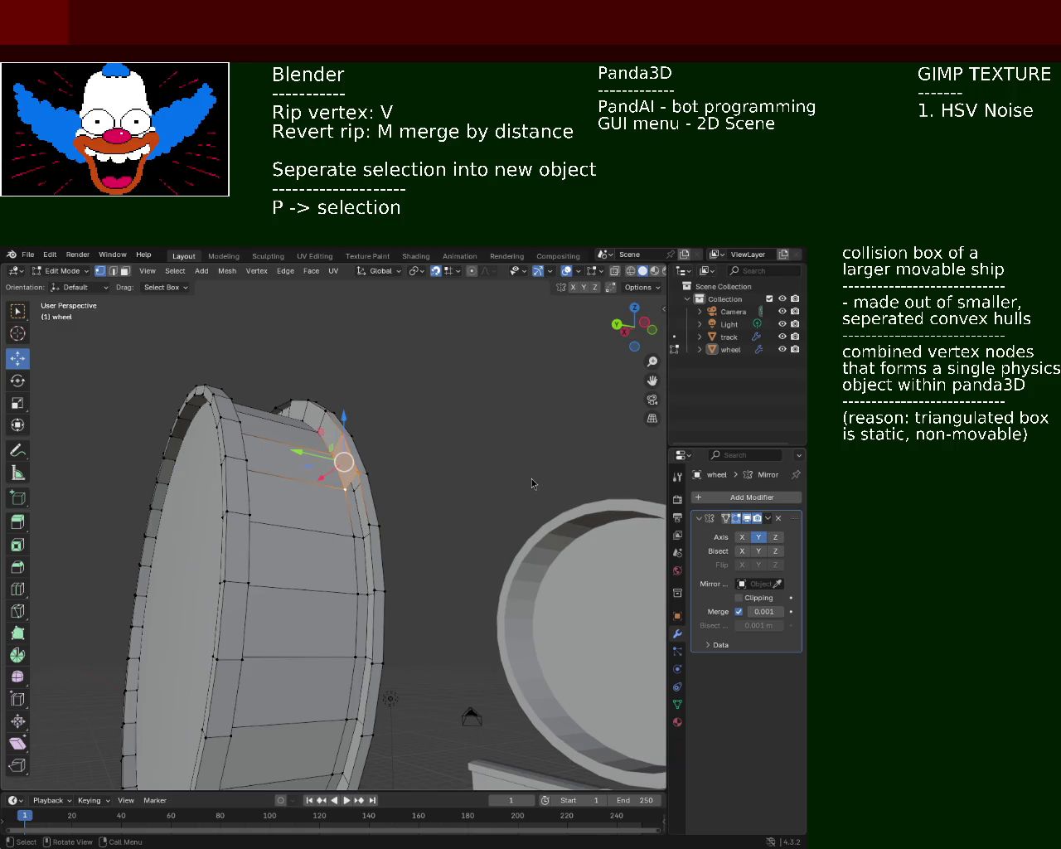
# Step: Extend the rim selection downward, restarting at an upper vertex, until one rim face is enclosed
pyautogui.keyDown('shift'); pyautogui.click(355, 497); pyautogui.keyUp('shift')
pyautogui.keyDown('shift'); pyautogui.click(358, 518); pyautogui.keyUp('shift')
pyautogui.keyDown('shift'); pyautogui.click(358, 536); pyautogui.keyUp('shift')
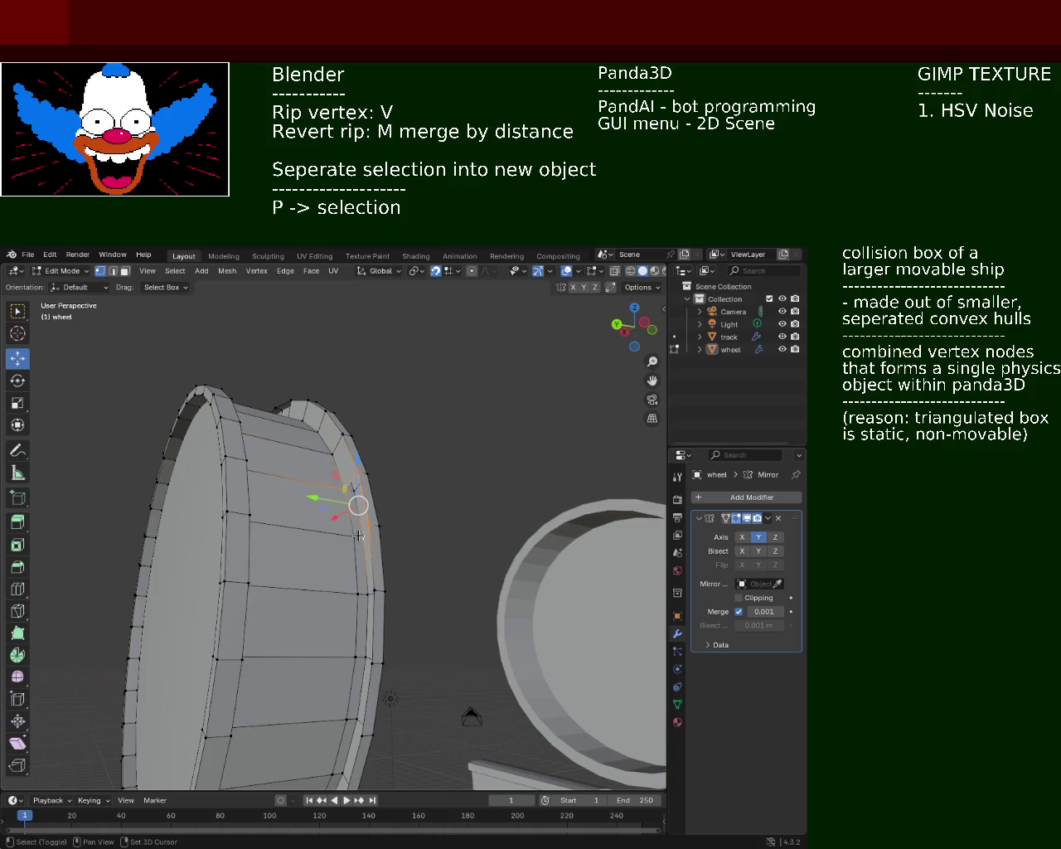
pyautogui.click(358, 537)
pyautogui.click(357, 475)
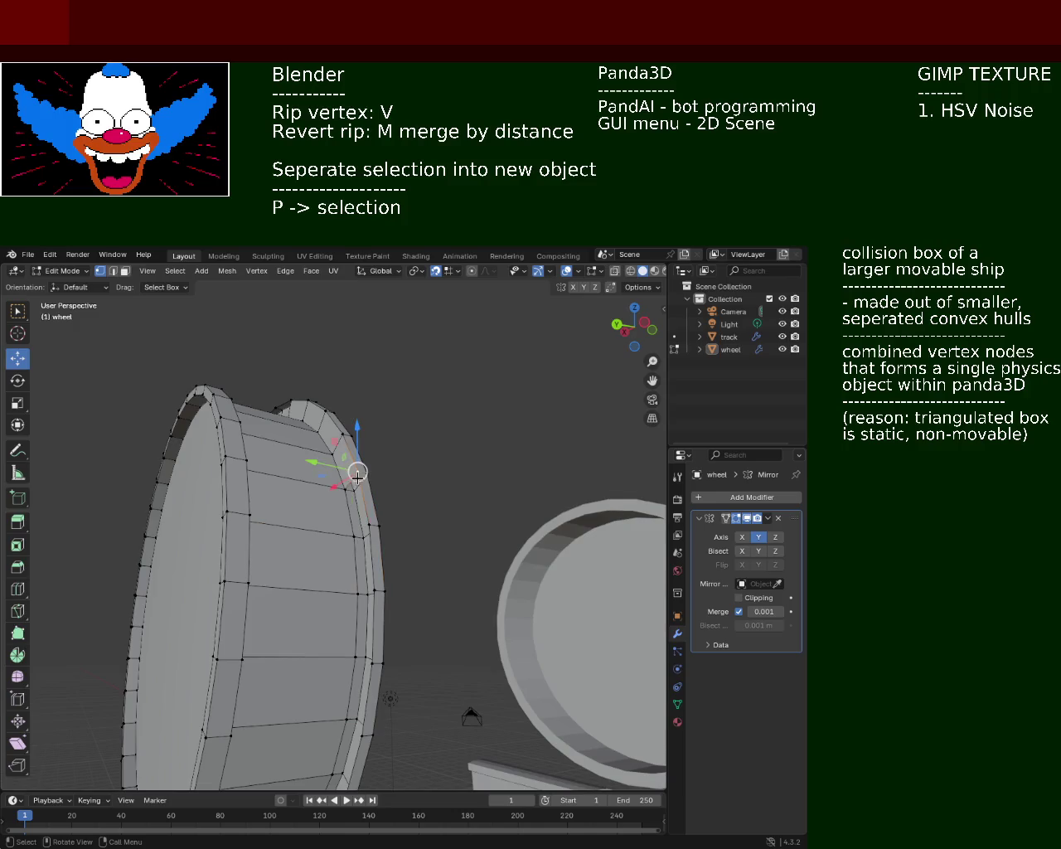
pyautogui.keyDown('shift'); pyautogui.click(354, 497); pyautogui.keyUp('shift')
pyautogui.keyDown('shift'); pyautogui.click(359, 536); pyautogui.keyUp('shift')
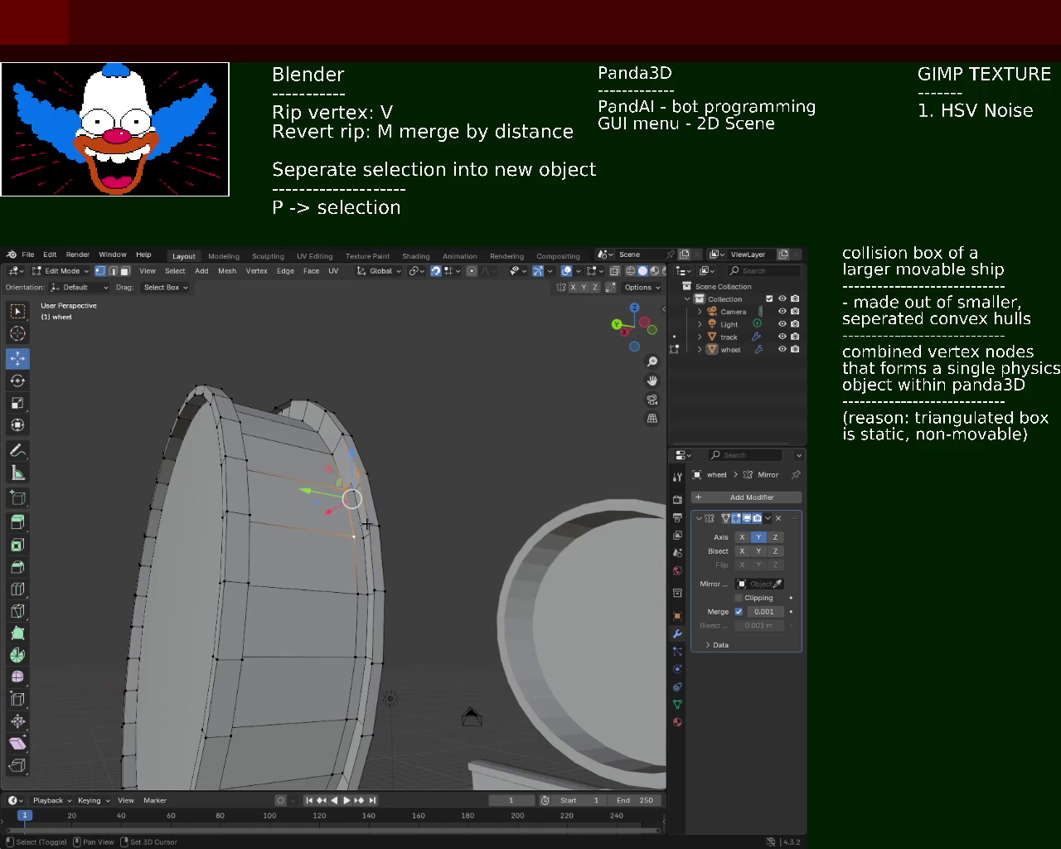
pyautogui.click(367, 591)
pyautogui.keyDown('shift'); pyautogui.click(370, 591); pyautogui.keyUp('shift')
pyautogui.keyDown('shift'); pyautogui.click(380, 557); pyautogui.keyUp('shift')
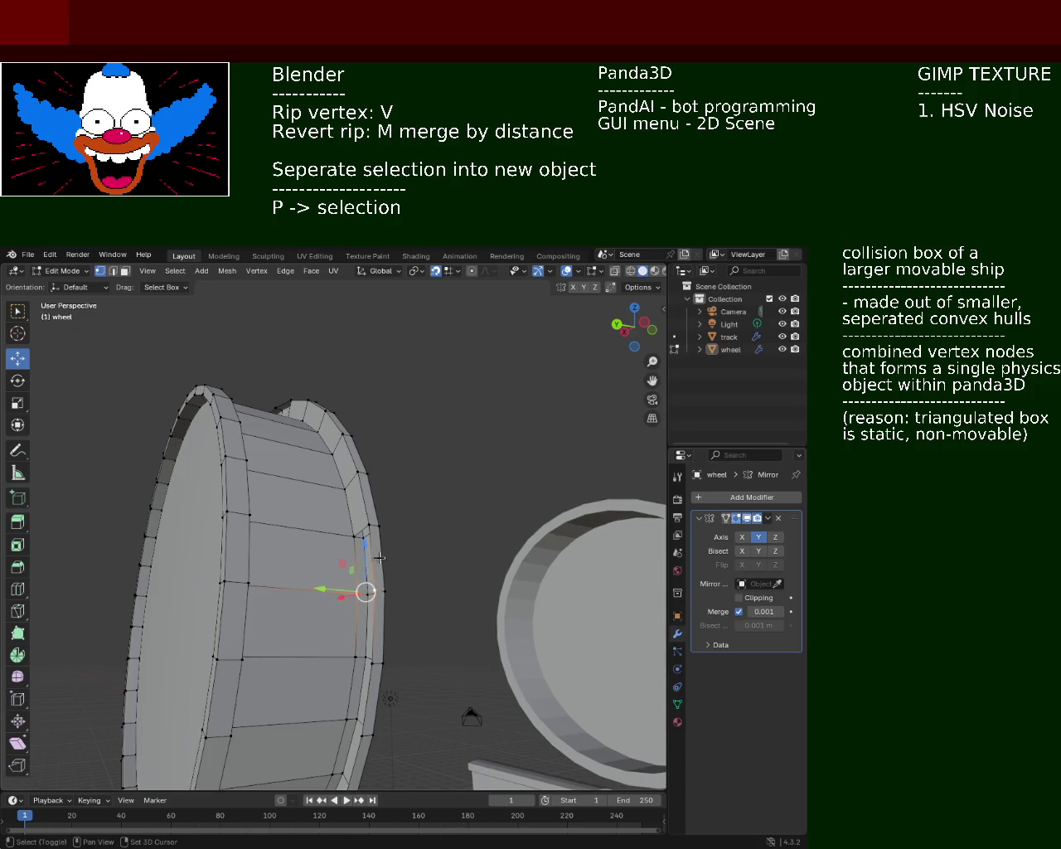
pyautogui.keyDown('shift'); pyautogui.click(362, 528); pyautogui.keyUp('shift')
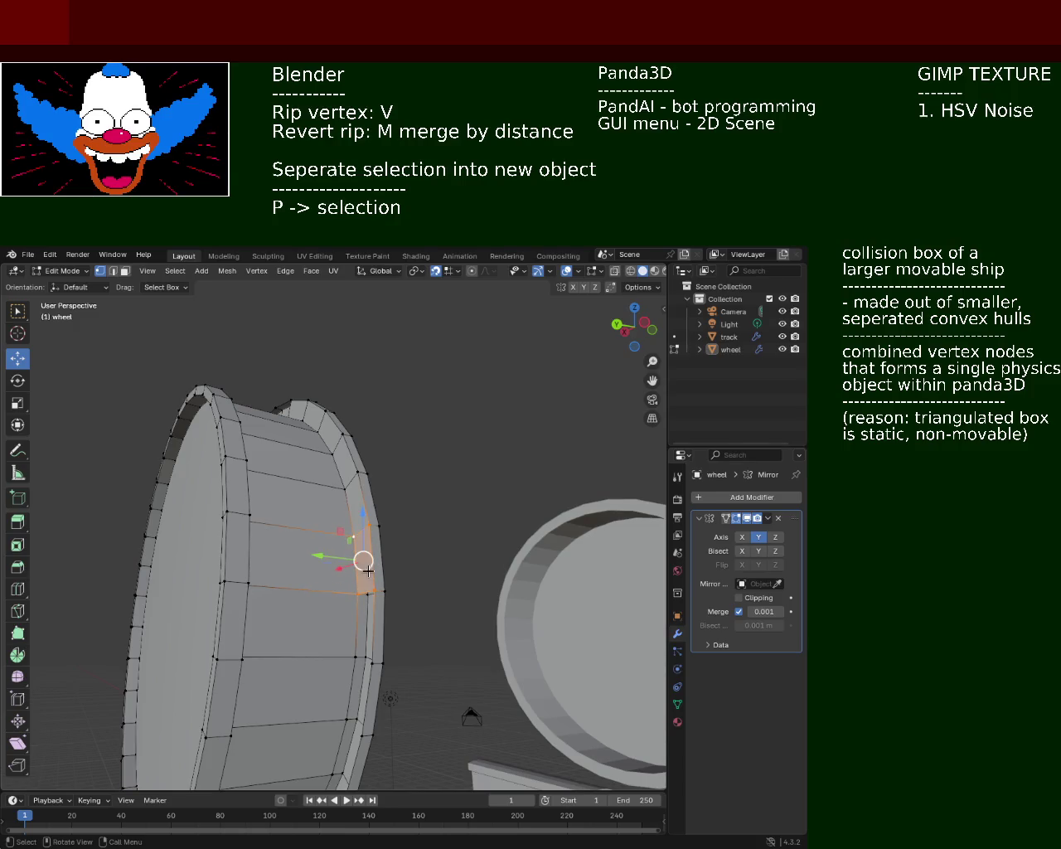
# Step: Zoom in and select the four corner vertices of a lower rim face
pyautogui.scroll(2, 359, 663)
pyautogui.scroll(2, 456, 500)
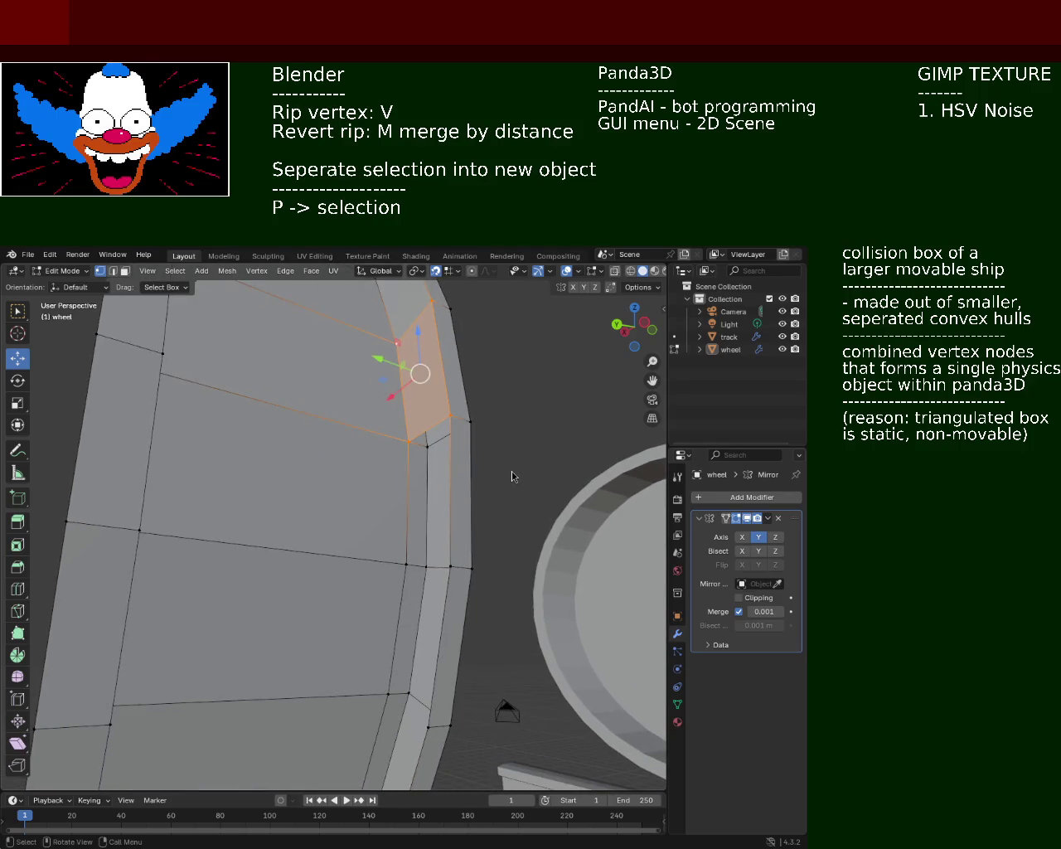
pyautogui.click(404, 564)
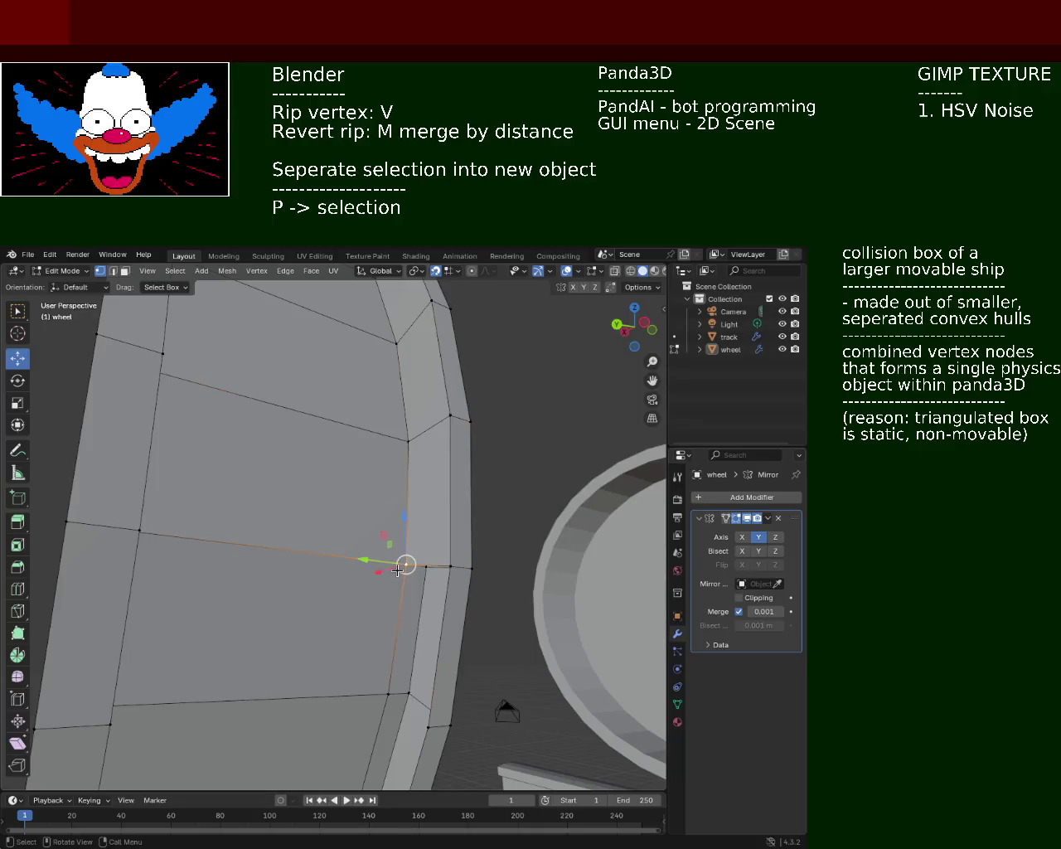
pyautogui.keyDown('shift'); pyautogui.click(450, 566); pyautogui.keyUp('shift')
pyautogui.keyDown('shift'); pyautogui.moveTo(437, 681); pyautogui.dragTo(447, 704, button='middle'); pyautogui.keyUp('shift')
pyautogui.keyDown('shift'); pyautogui.click(405, 578); pyautogui.keyUp('shift')
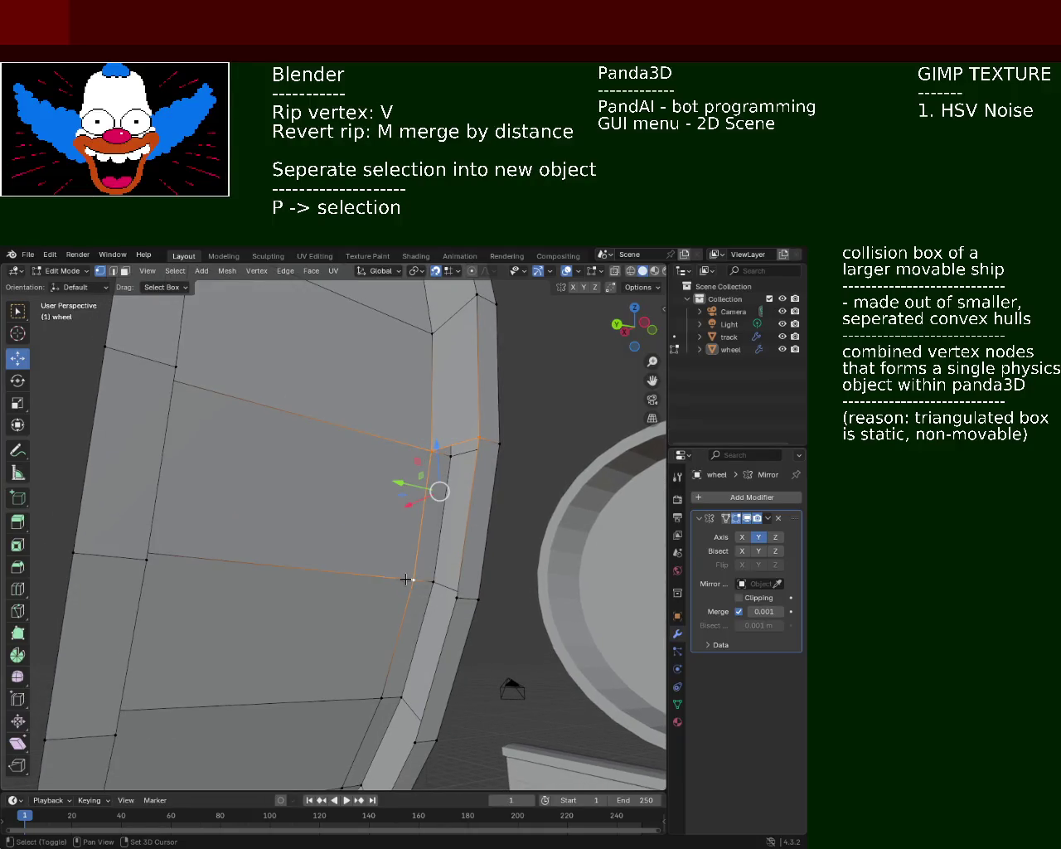
pyautogui.keyDown('shift'); pyautogui.click(456, 602); pyautogui.keyUp('shift')
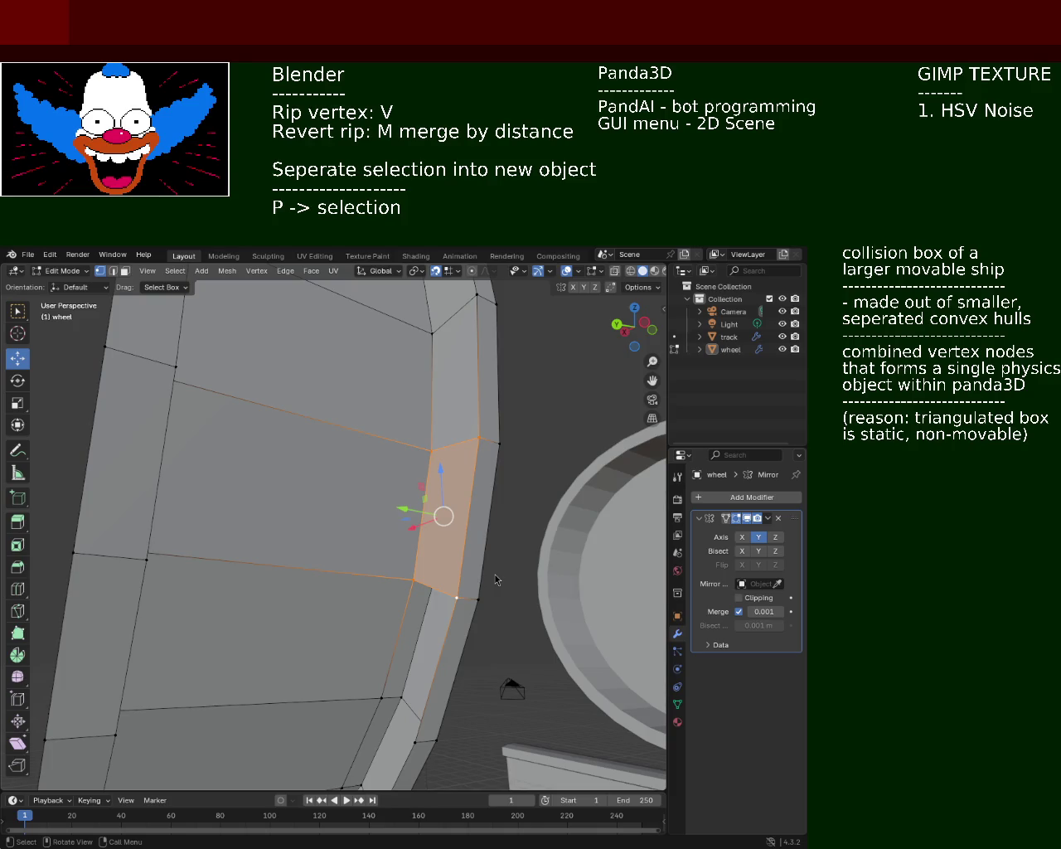
# Step: Select the four corners of a rim face, correcting one wrong vertex, and orbit around it
pyautogui.click(398, 578)
pyautogui.keyDown('shift'); pyautogui.click(381, 696); pyautogui.keyUp('shift')
pyautogui.keyDown('shift'); pyautogui.click(468, 585); pyautogui.keyUp('shift')
pyautogui.keyDown('shift'); pyautogui.click(427, 739); pyautogui.keyUp('shift')
pyautogui.click(418, 740)
pyautogui.keyDown('shift'); pyautogui.click(457, 596); pyautogui.keyUp('shift')
pyautogui.keyDown('shift'); pyautogui.click(413, 579); pyautogui.keyUp('shift')
pyautogui.keyDown('shift'); pyautogui.click(380, 700); pyautogui.keyUp('shift')
pyautogui.moveTo(381, 701)
pyautogui.mouseDown(button='middle')
pyautogui.moveTo(490, 343)
pyautogui.moveTo(472, 399)
pyautogui.mouseUp(button='middle')
# Step: Select the next rim face near the flange, zooming in on the rim
pyautogui.keyDown('shift'); pyautogui.click(466, 401); pyautogui.keyUp('shift')
pyautogui.keyDown('shift'); pyautogui.click(502, 406); pyautogui.keyUp('shift')
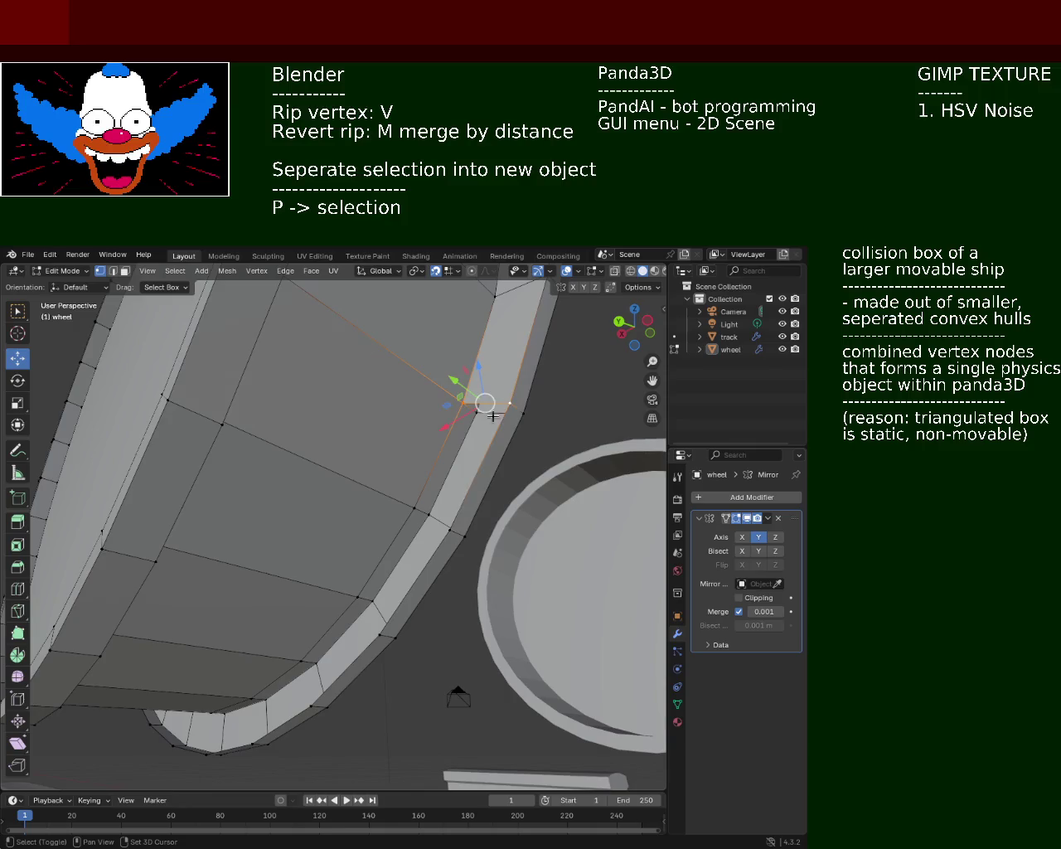
pyautogui.keyDown('shift'); pyautogui.click(414, 507); pyautogui.keyUp('shift')
pyautogui.keyDown('shift'); pyautogui.click(428, 516); pyautogui.keyUp('shift')
pyautogui.moveTo(391, 531); pyautogui.dragTo(396, 494, button='middle')
pyautogui.keyDown('shift'); pyautogui.click(422, 447); pyautogui.keyUp('shift')
pyautogui.keyDown('shift'); pyautogui.click(354, 528); pyautogui.keyUp('shift')
pyautogui.keyDown('shift'); pyautogui.click(393, 554); pyautogui.keyUp('shift')
pyautogui.keyDown('shift'); pyautogui.click(457, 445); pyautogui.keyUp('shift')
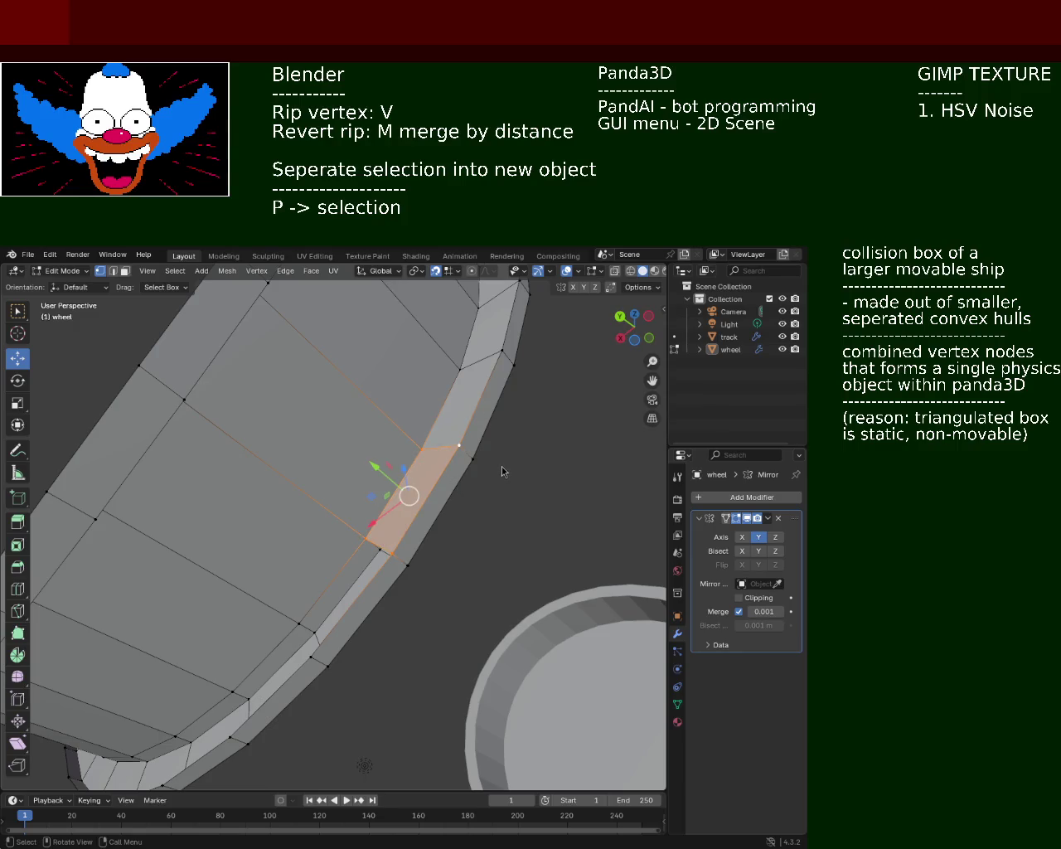
# Step: From new angles, select two more consecutive rim faces by their corner vertices
pyautogui.moveTo(268, 559)
pyautogui.mouseDown(button='middle')
pyautogui.moveTo(386, 539)
pyautogui.moveTo(360, 575)
pyautogui.mouseUp(button='middle')
pyautogui.click(322, 600)
pyautogui.keyDown('shift'); pyautogui.click(345, 635); pyautogui.keyUp('shift')
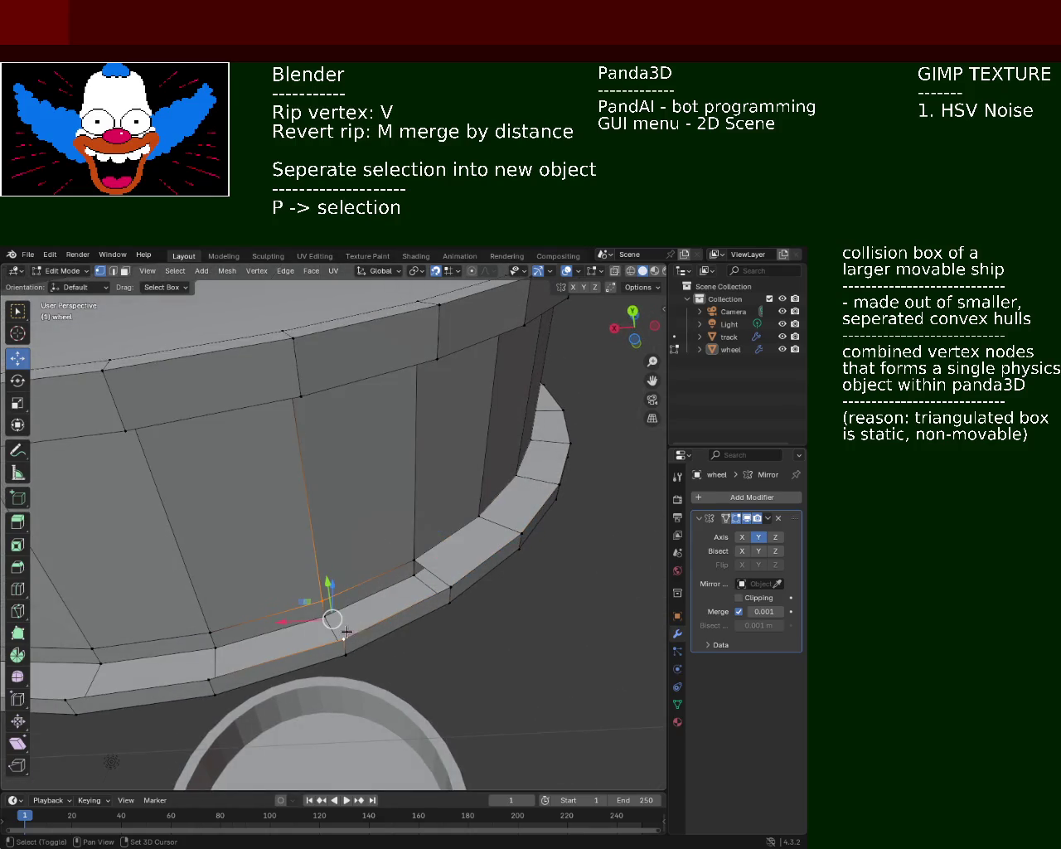
pyautogui.keyDown('shift'); pyautogui.click(450, 584); pyautogui.keyUp('shift')
pyautogui.keyDown('shift'); pyautogui.click(414, 561); pyautogui.keyUp('shift')
pyautogui.moveTo(415, 561); pyautogui.dragTo(339, 550, button='middle')
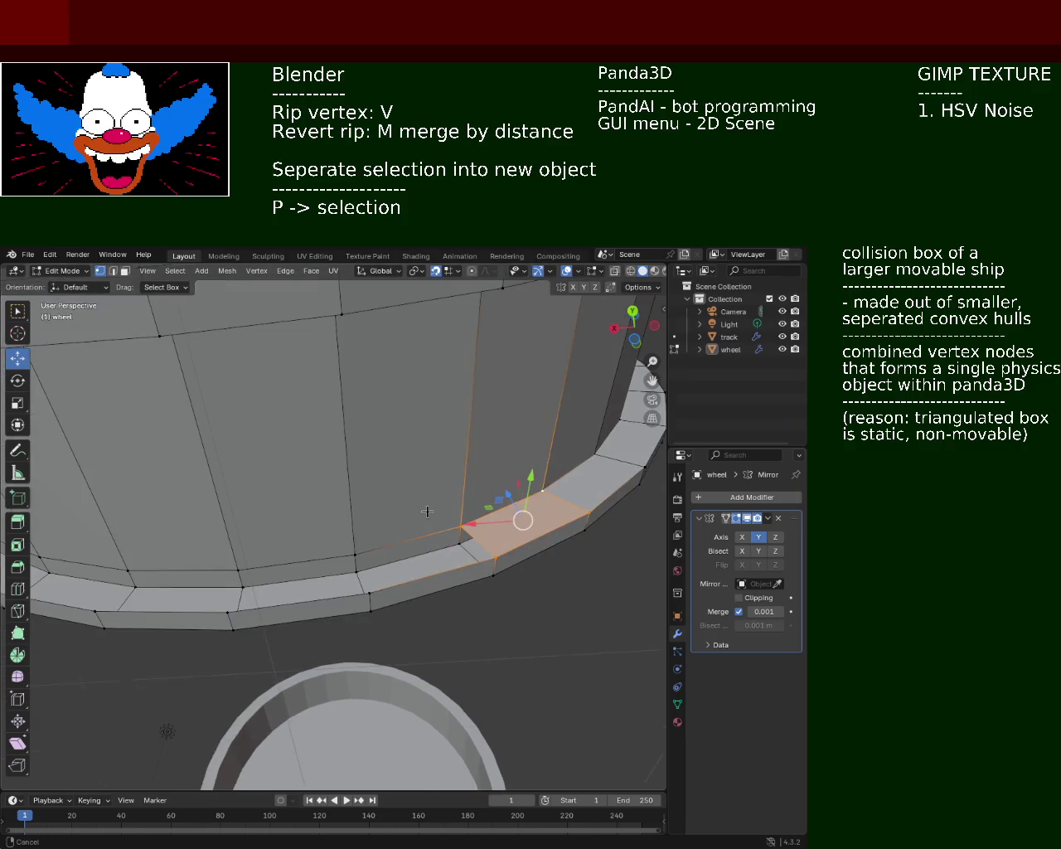
pyautogui.click(355, 553)
pyautogui.keyDown('shift'); pyautogui.click(369, 592); pyautogui.keyUp('shift')
pyautogui.keyDown('shift'); pyautogui.click(500, 558); pyautogui.keyUp('shift')
pyautogui.keyDown('shift'); pyautogui.click(460, 526); pyautogui.keyUp('shift')
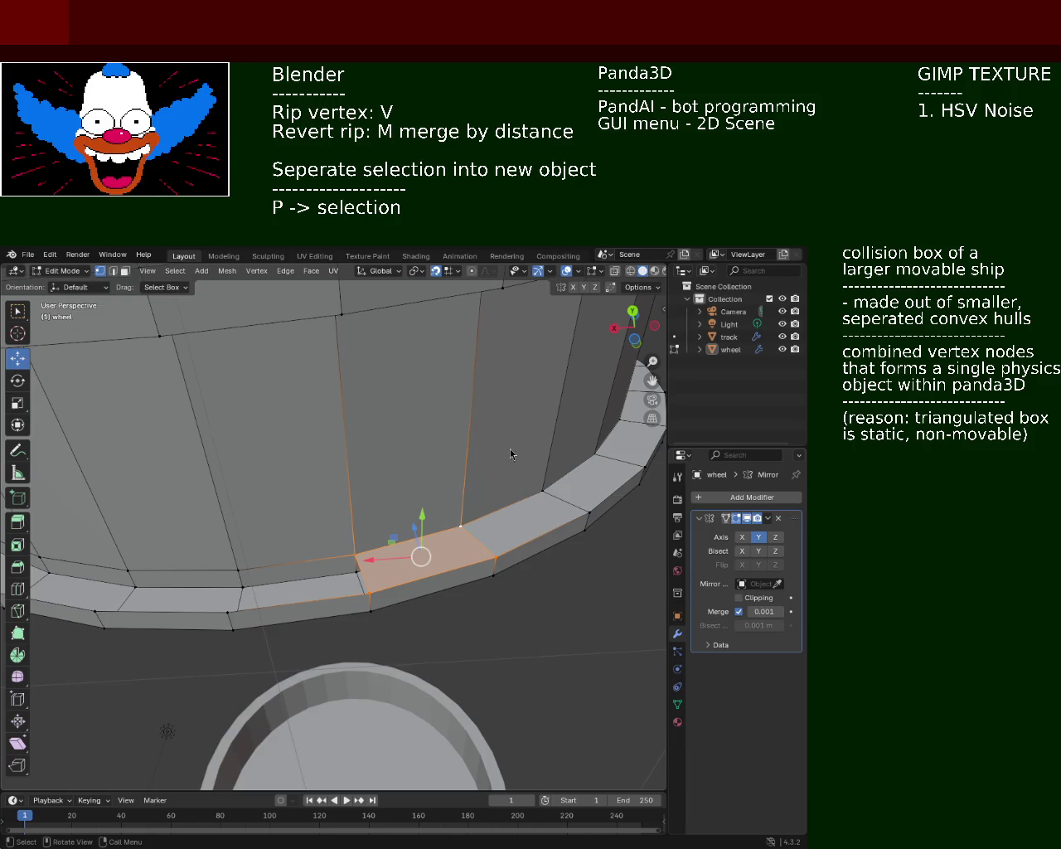
# Step: Select the neighbouring rim face to the left, then the face above it
pyautogui.click(352, 563)
pyautogui.keyDown('shift'); pyautogui.click(239, 570); pyautogui.keyUp('shift')
pyautogui.keyDown('shift'); pyautogui.click(229, 609); pyautogui.keyUp('shift')
pyautogui.keyDown('shift'); pyautogui.click(363, 591); pyautogui.keyUp('shift')
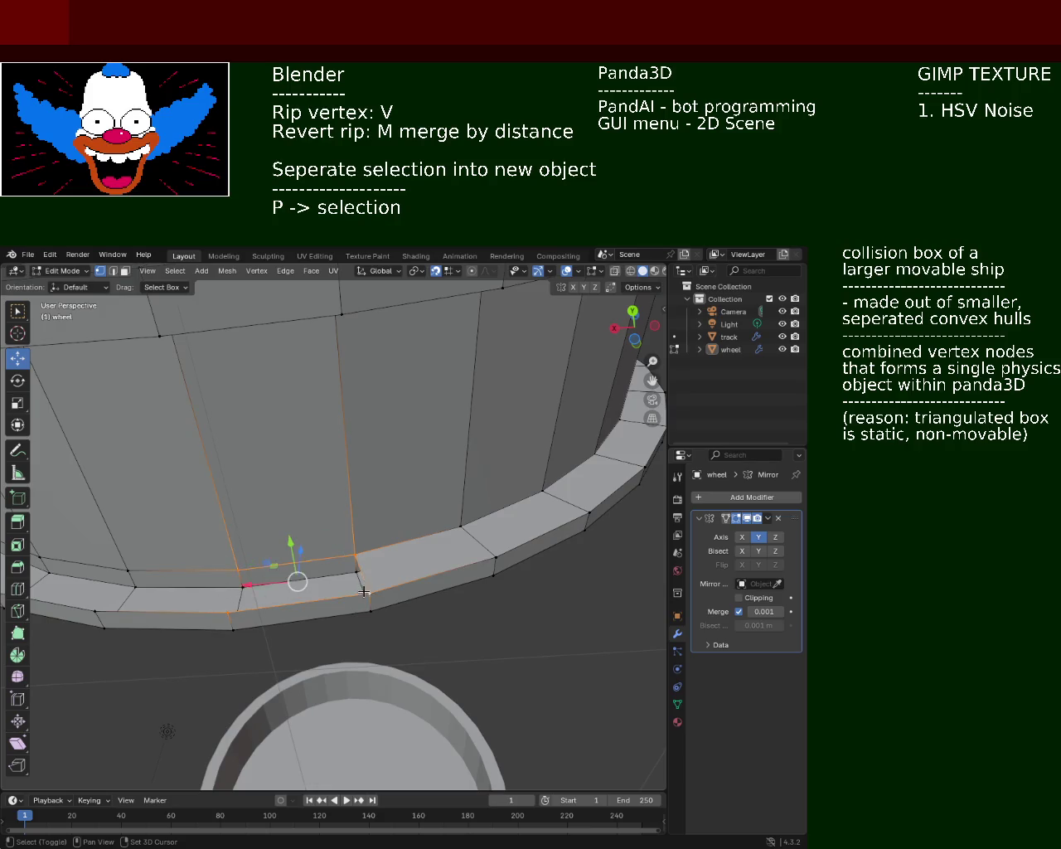
pyautogui.moveTo(363, 591); pyautogui.dragTo(390, 564, button='middle')
pyautogui.click(387, 543)
pyautogui.keyDown('shift'); pyautogui.click(265, 556); pyautogui.keyUp('shift')
pyautogui.keyDown('shift'); pyautogui.click(252, 581); pyautogui.keyUp('shift')
pyautogui.keyDown('shift'); pyautogui.click(386, 581); pyautogui.keyUp('shift')
pyautogui.moveTo(386, 584)
pyautogui.mouseDown(button='middle')
pyautogui.moveTo(421, 564)
pyautogui.moveTo(406, 579)
pyautogui.mouseUp(button='middle')
# Step: Select the next face on the left side of the rim, then vertices further along it
pyautogui.click(305, 576)
pyautogui.keyDown('shift'); pyautogui.click(296, 609); pyautogui.keyUp('shift')
pyautogui.keyDown('shift'); pyautogui.click(419, 564); pyautogui.keyUp('shift')
pyautogui.moveTo(331, 537)
pyautogui.mouseDown(button='middle')
pyautogui.moveTo(381, 597)
pyautogui.moveTo(357, 606)
pyautogui.mouseUp(button='middle')
pyautogui.click(357, 609)
pyautogui.keyDown('shift'); pyautogui.click(344, 647); pyautogui.keyUp('shift')
pyautogui.keyDown('shift'); pyautogui.click(248, 576); pyautogui.keyUp('shift')
pyautogui.keyDown('shift'); pyautogui.click(283, 544); pyautogui.keyUp('shift')
# Step: Select another left-rim face by its four vertices and orbit closer to inspect it
pyautogui.click(283, 544)
pyautogui.keyDown('shift'); pyautogui.click(249, 576); pyautogui.keyUp('shift')
pyautogui.keyDown('shift'); pyautogui.click(169, 489); pyautogui.keyUp('shift')
pyautogui.keyDown('shift'); pyautogui.click(221, 469); pyautogui.keyUp('shift')
pyautogui.moveTo(220, 469); pyautogui.dragTo(316, 486, button='middle')
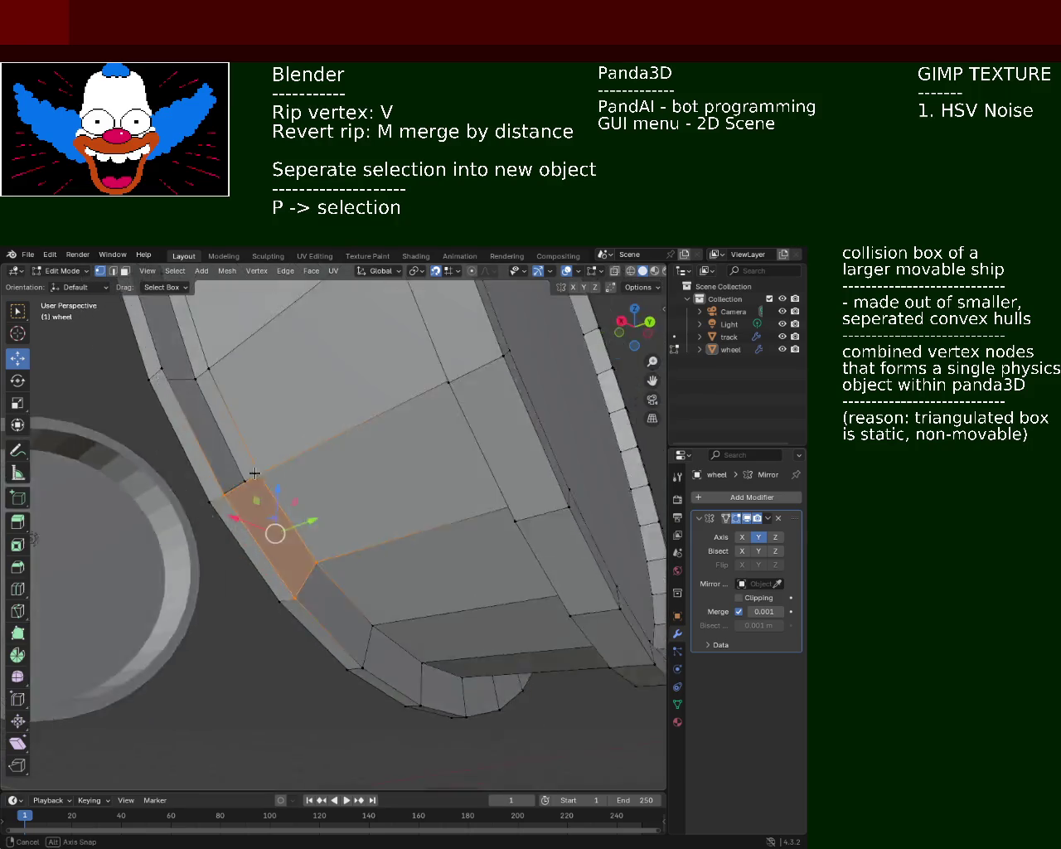
# Step: Step along the rim selecting two more faces, orbiting between them
pyautogui.click(316, 486)
pyautogui.keyDown('shift'); pyautogui.click(353, 601); pyautogui.keyUp('shift')
pyautogui.keyDown('shift'); pyautogui.click(335, 627); pyautogui.keyUp('shift')
pyautogui.keyDown('shift'); pyautogui.click(290, 497); pyautogui.keyUp('shift')
pyautogui.moveTo(304, 450); pyautogui.dragTo(337, 514, button='middle')
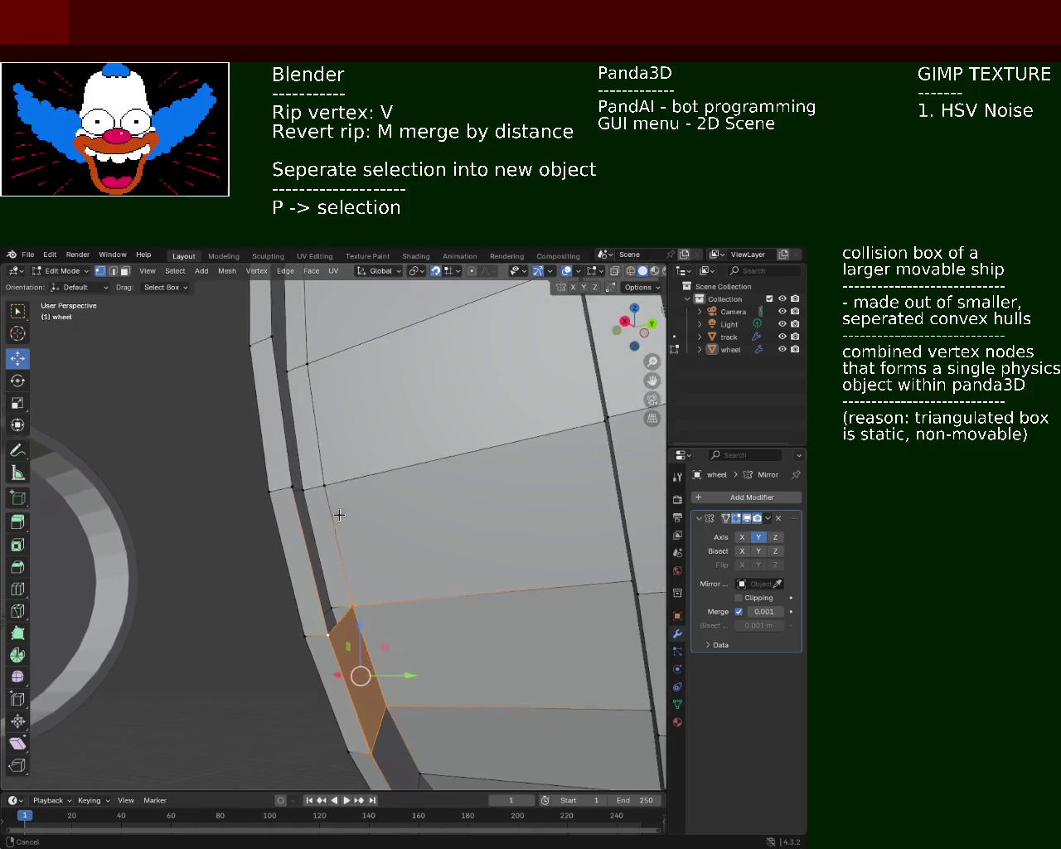
pyautogui.click(322, 487)
pyautogui.keyDown('shift'); pyautogui.click(304, 490); pyautogui.keyUp('shift')
pyautogui.keyDown('shift'); pyautogui.click(332, 610); pyautogui.keyUp('shift')
pyautogui.keyDown('shift'); pyautogui.click(354, 606); pyautogui.keyUp('shift')
pyautogui.moveTo(367, 578)
pyautogui.mouseDown(button='middle')
pyautogui.moveTo(378, 598)
pyautogui.moveTo(365, 630)
pyautogui.mouseUp(button='middle')
# Step: Select the following rim face's four vertices and orbit to a new angle
pyautogui.click(328, 613)
pyautogui.click(309, 488)
pyautogui.keyDown('shift'); pyautogui.click(328, 613); pyautogui.keyUp('shift')
pyautogui.keyDown('shift'); pyautogui.click(296, 630); pyautogui.keyUp('shift')
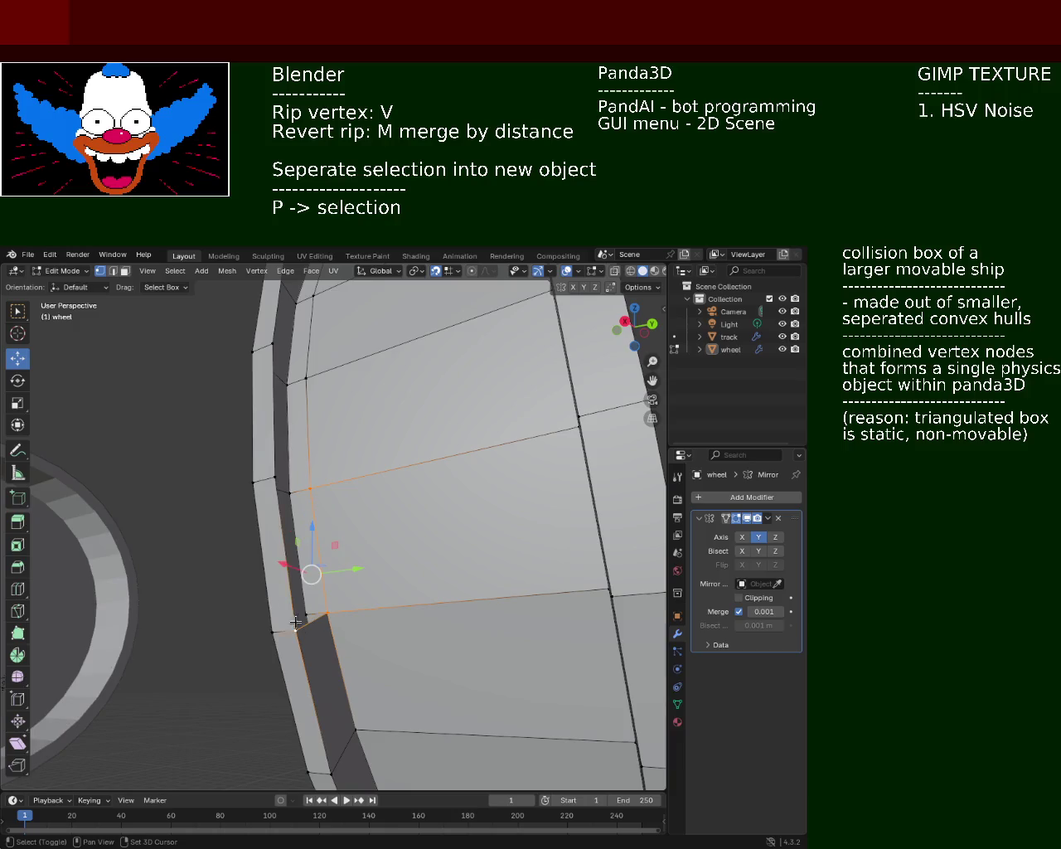
pyautogui.keyDown('shift'); pyautogui.click(290, 492); pyautogui.keyUp('shift')
pyautogui.moveTo(304, 429); pyautogui.dragTo(285, 511, button='middle')
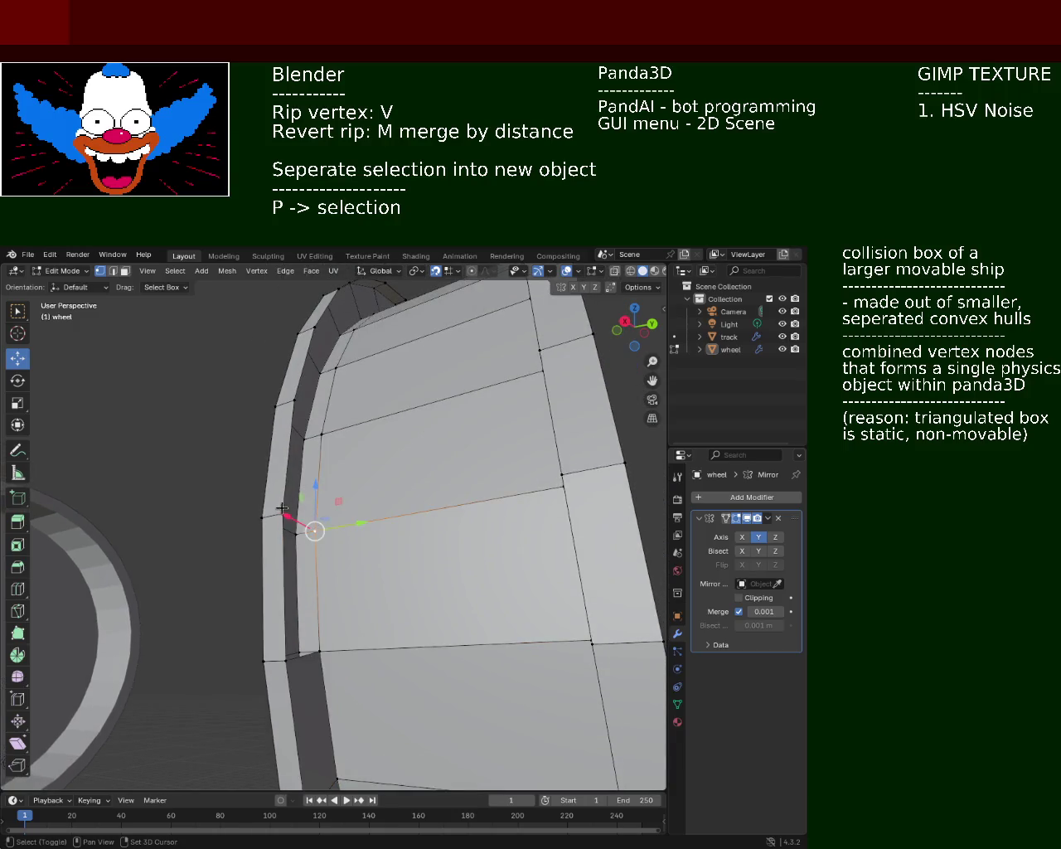
# Step: Select the inner rim face, then begin selecting the adjoining rim face
pyautogui.keyDown('shift'); pyautogui.click(286, 659); pyautogui.keyUp('shift')
pyautogui.keyDown('shift'); pyautogui.click(319, 650); pyautogui.keyUp('shift')
pyautogui.press('v')
pyautogui.keyDown('shift'); pyautogui.click(322, 434); pyautogui.keyUp('shift')
pyautogui.keyDown('shift'); pyautogui.click(303, 438); pyautogui.keyUp('shift')
pyautogui.moveTo(307, 464)
pyautogui.mouseDown(button='middle')
pyautogui.moveTo(344, 498)
pyautogui.moveTo(346, 577)
pyautogui.mouseUp(button='middle')
pyautogui.click(300, 620)
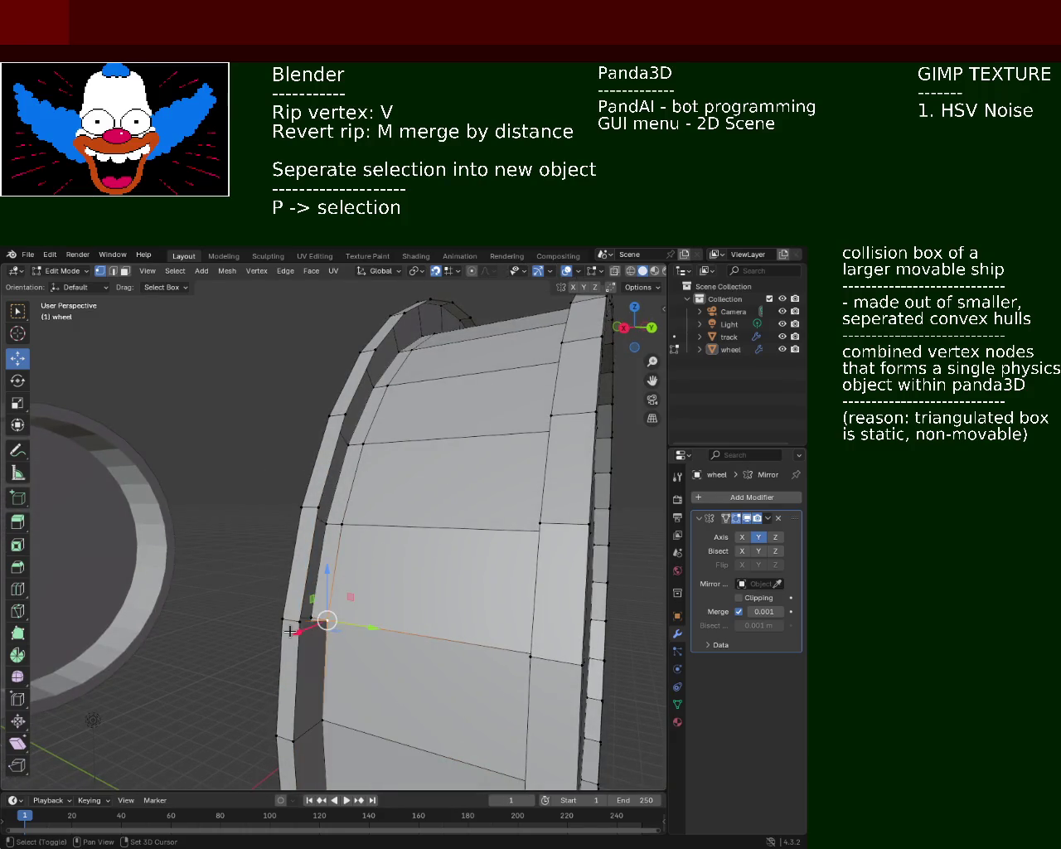
pyautogui.keyDown('shift'); pyautogui.click(321, 506); pyautogui.keyUp('shift')
pyautogui.keyDown('shift'); pyautogui.click(341, 524); pyautogui.keyUp('shift')
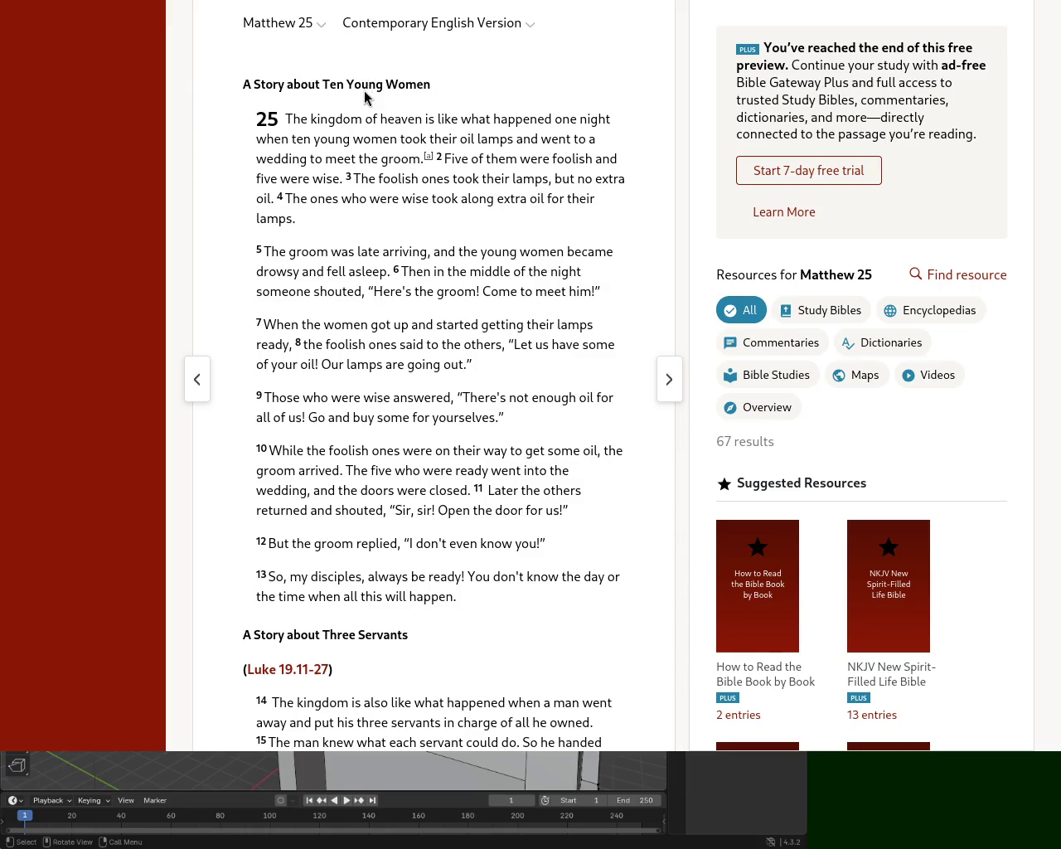
# Step: Read Matthew 25 verses 1 through 8, highlighting passages along the way
pyautogui.moveTo(292, 120)
pyautogui.mouseDown()
pyautogui.moveTo(582, 116)
pyautogui.moveTo(307, 138)
pyautogui.moveTo(561, 138)
pyautogui.moveTo(286, 157)
pyautogui.moveTo(620, 158)
pyautogui.moveTo(296, 177)
pyautogui.moveTo(470, 178)
pyautogui.mouseUp()
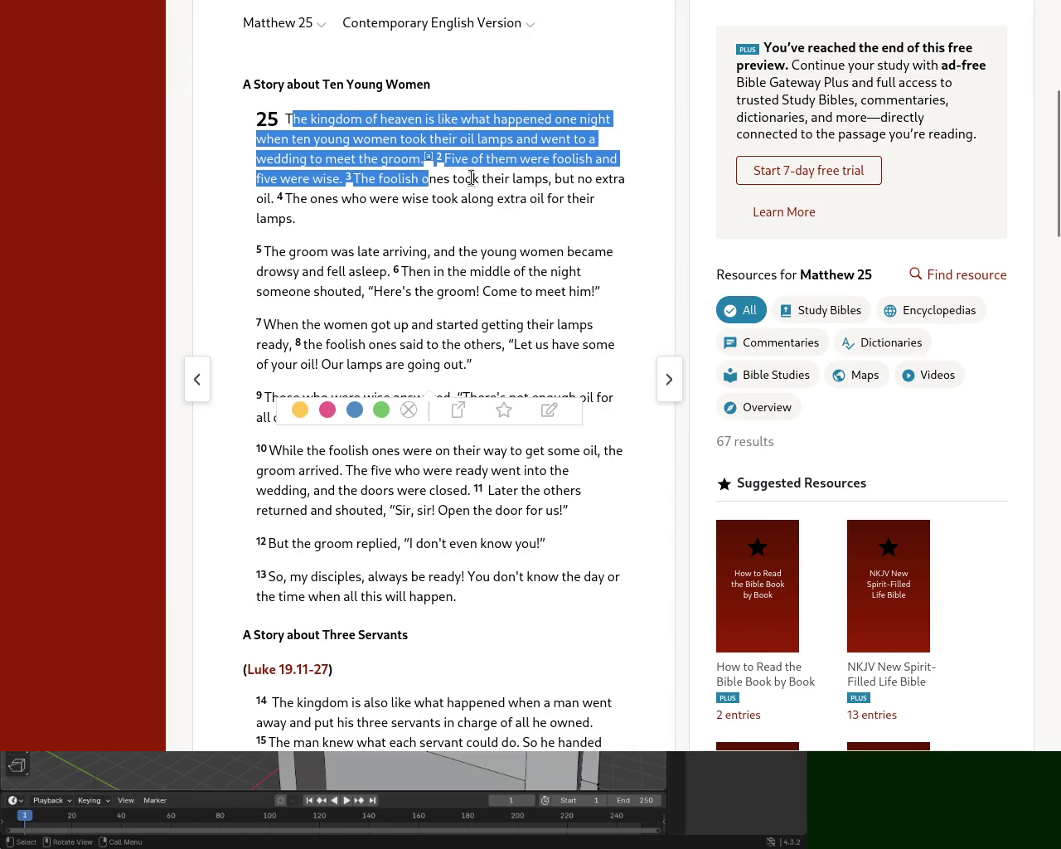
pyautogui.click(481, 179)
pyautogui.moveTo(560, 179)
pyautogui.mouseDown()
pyautogui.moveTo(270, 199)
pyautogui.moveTo(543, 195)
pyautogui.moveTo(402, 224)
pyautogui.mouseUp()
pyautogui.click(398, 229)
pyautogui.moveTo(279, 252); pyautogui.dragTo(581, 252)
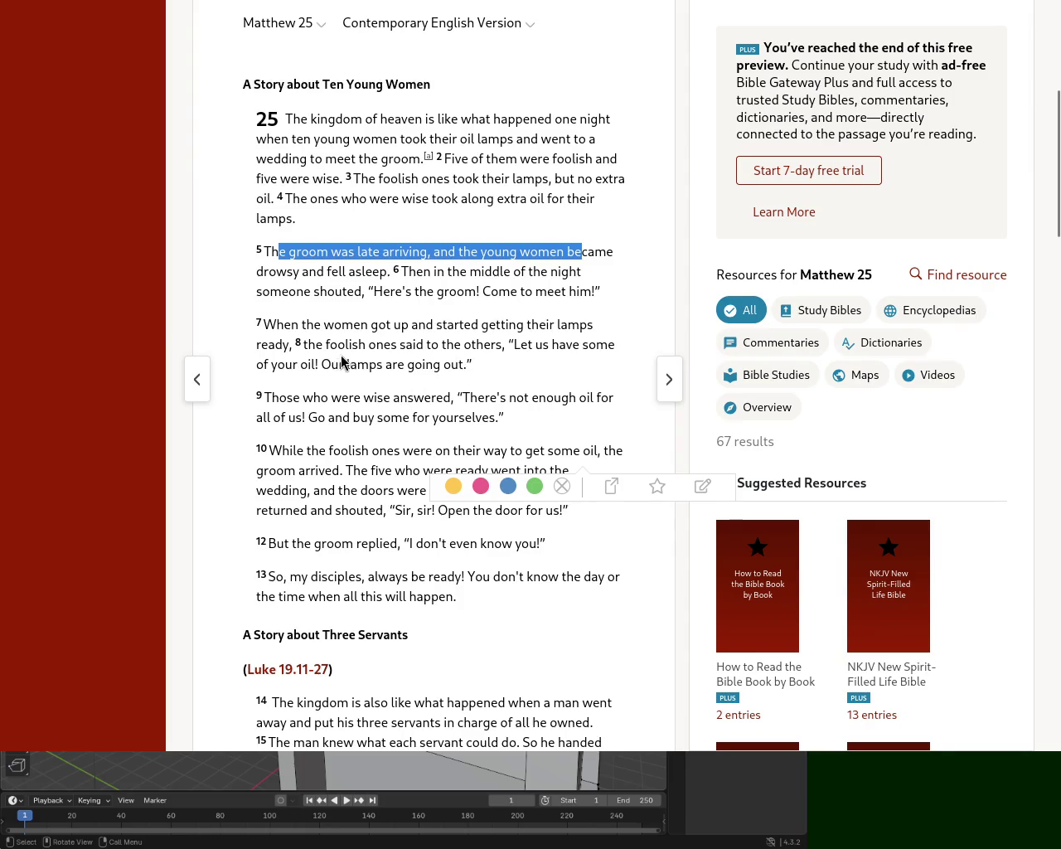
pyautogui.moveTo(319, 577); pyautogui.dragTo(312, 577)
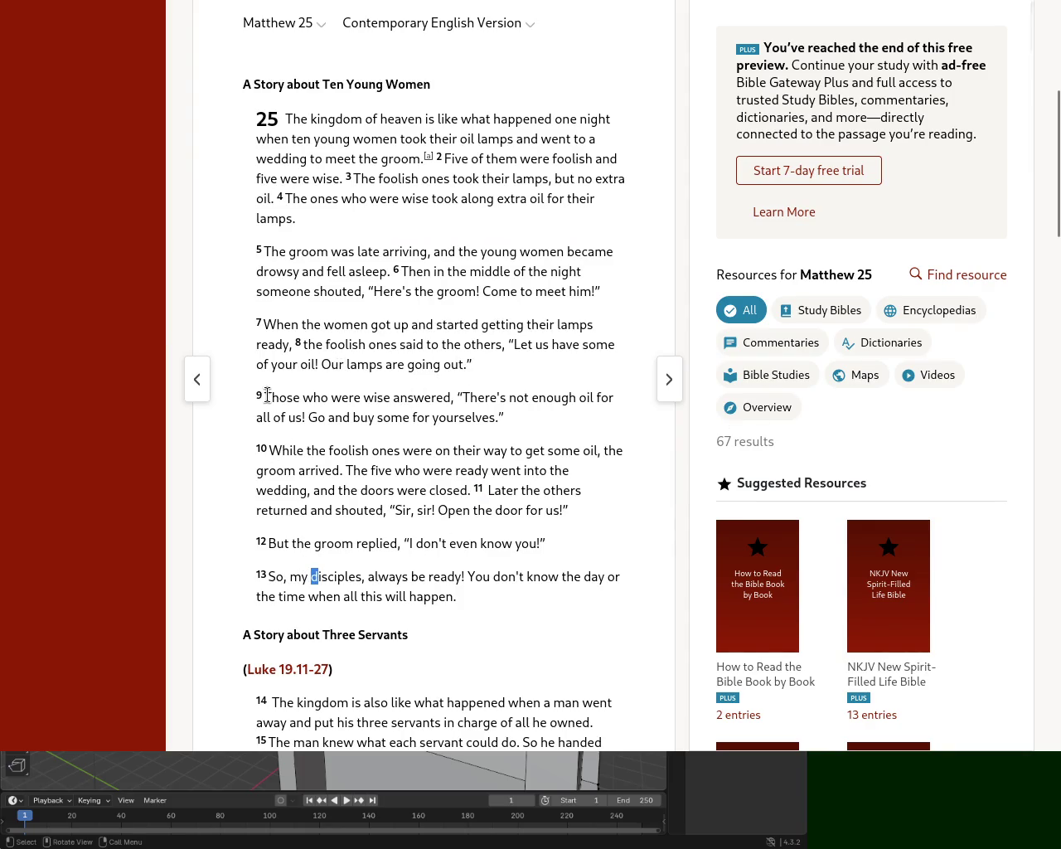
pyautogui.moveTo(277, 325)
pyautogui.mouseDown()
pyautogui.moveTo(588, 325)
pyautogui.moveTo(300, 344)
pyautogui.moveTo(569, 345)
pyautogui.moveTo(331, 362)
pyautogui.moveTo(470, 364)
pyautogui.mouseUp()
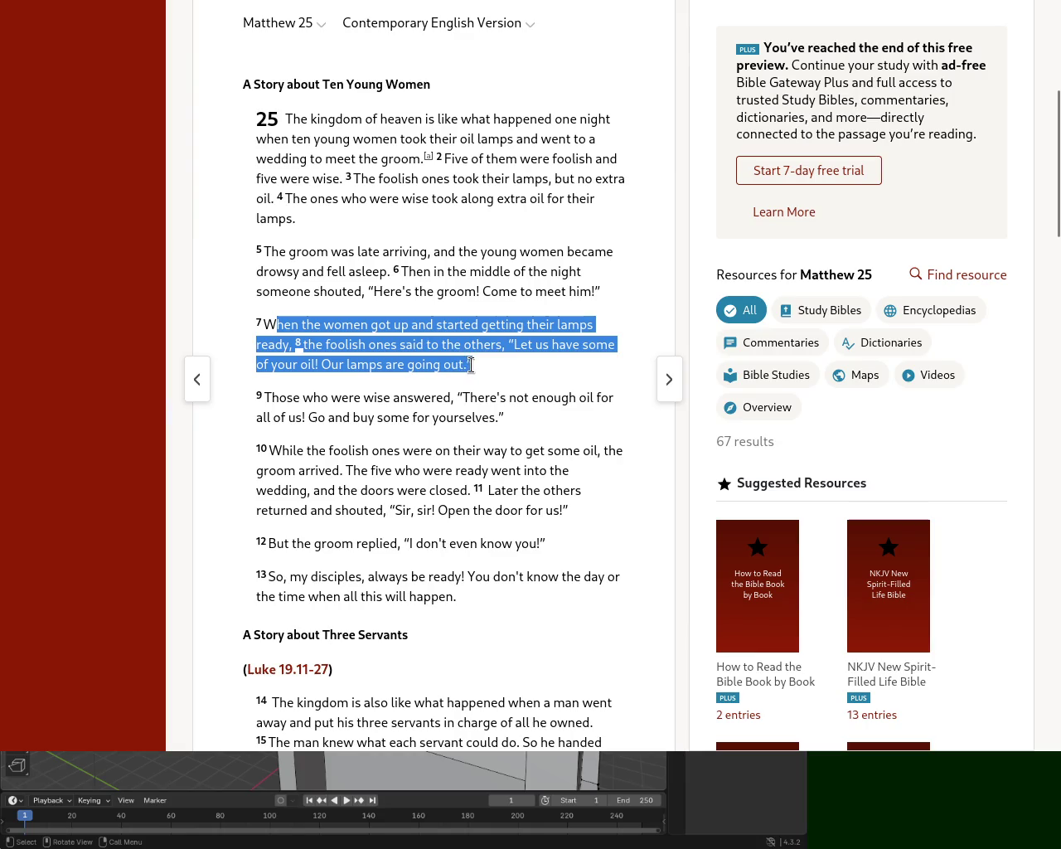
pyautogui.click(437, 366)
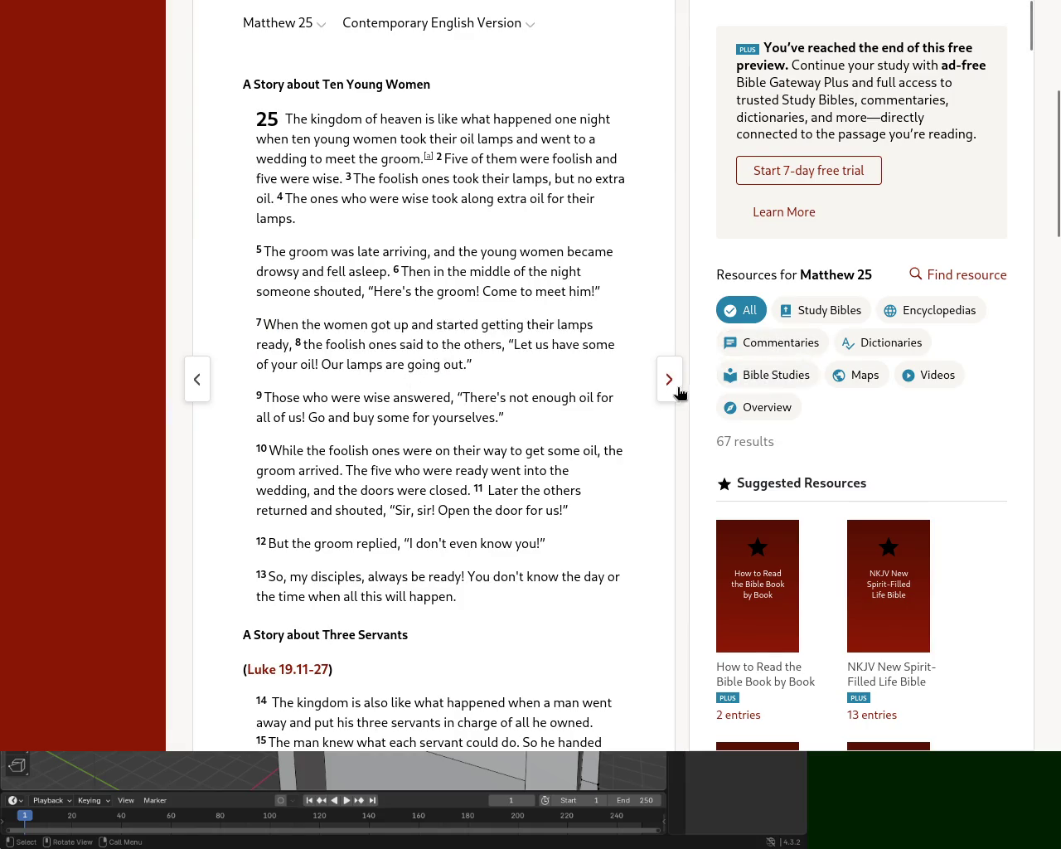
# Step: Scroll down and highlight verses 10 and 12, ending on the groom's reply
pyautogui.scroll(-3, 923, 190)
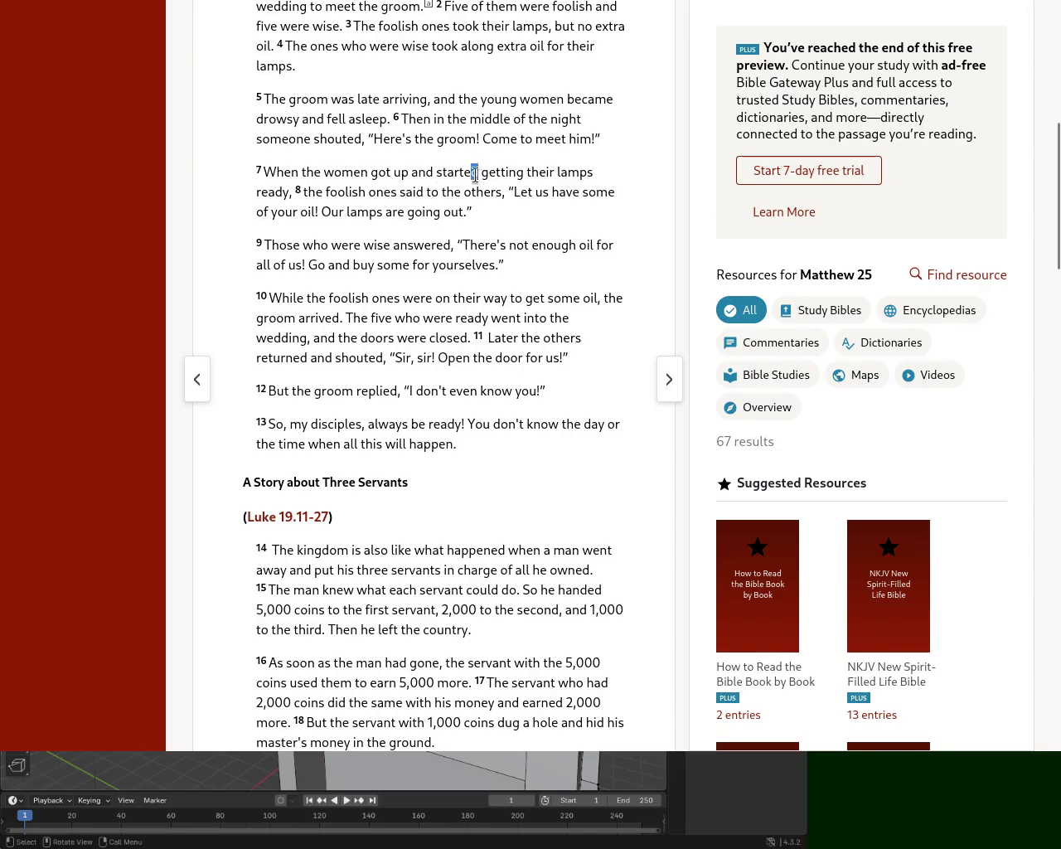
pyautogui.moveTo(472, 172); pyautogui.dragTo(595, 174)
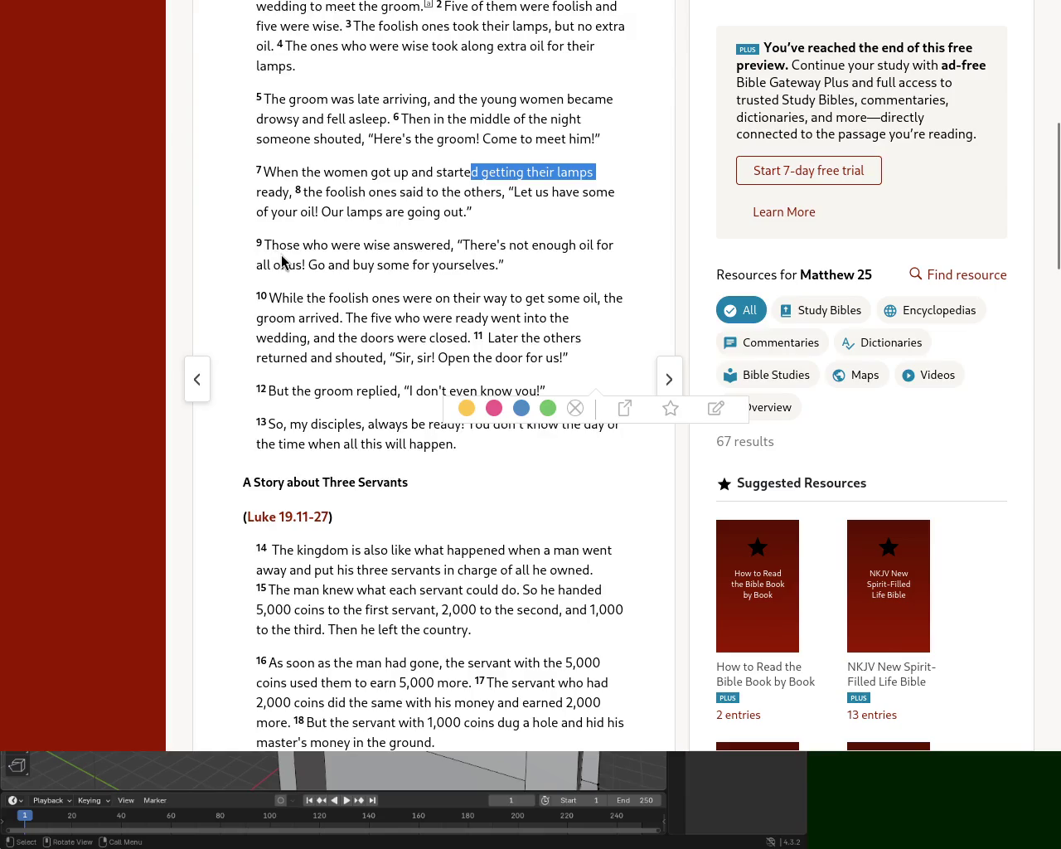
pyautogui.moveTo(269, 298)
pyautogui.mouseDown()
pyautogui.moveTo(620, 298)
pyautogui.moveTo(352, 315)
pyautogui.moveTo(512, 317)
pyautogui.moveTo(564, 337)
pyautogui.moveTo(350, 338)
pyautogui.mouseUp()
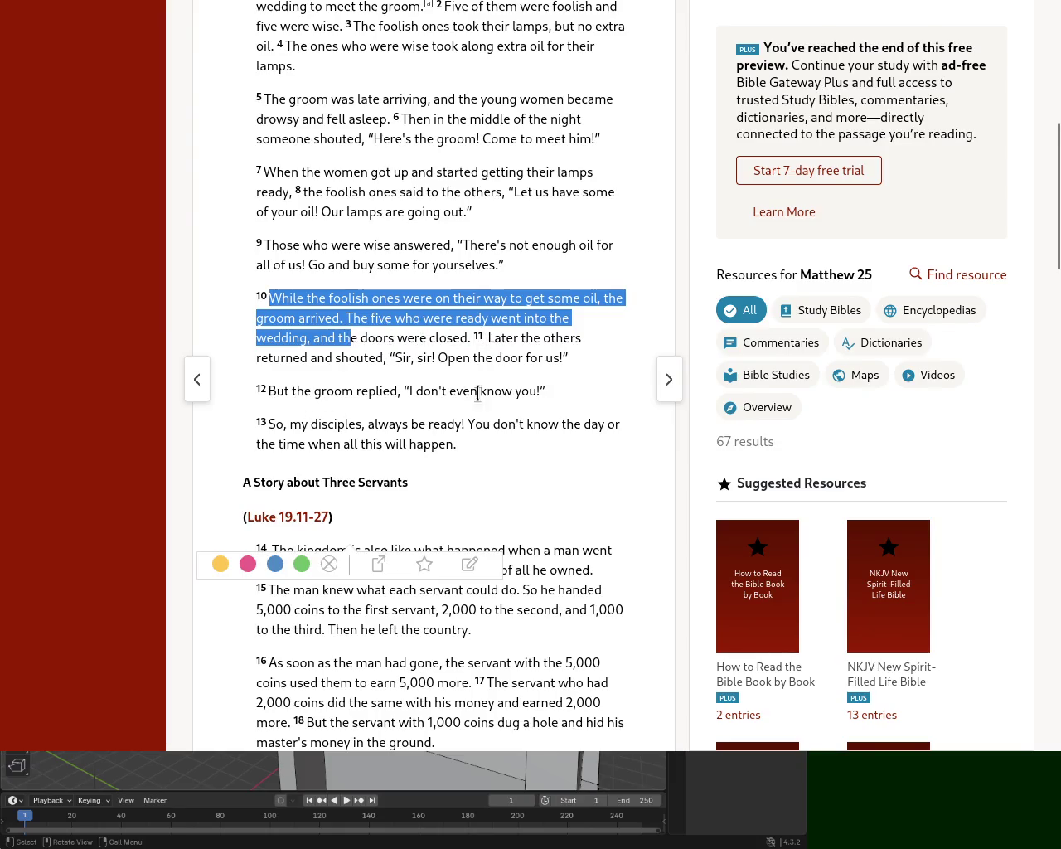
pyautogui.moveTo(276, 392); pyautogui.dragTo(552, 401)
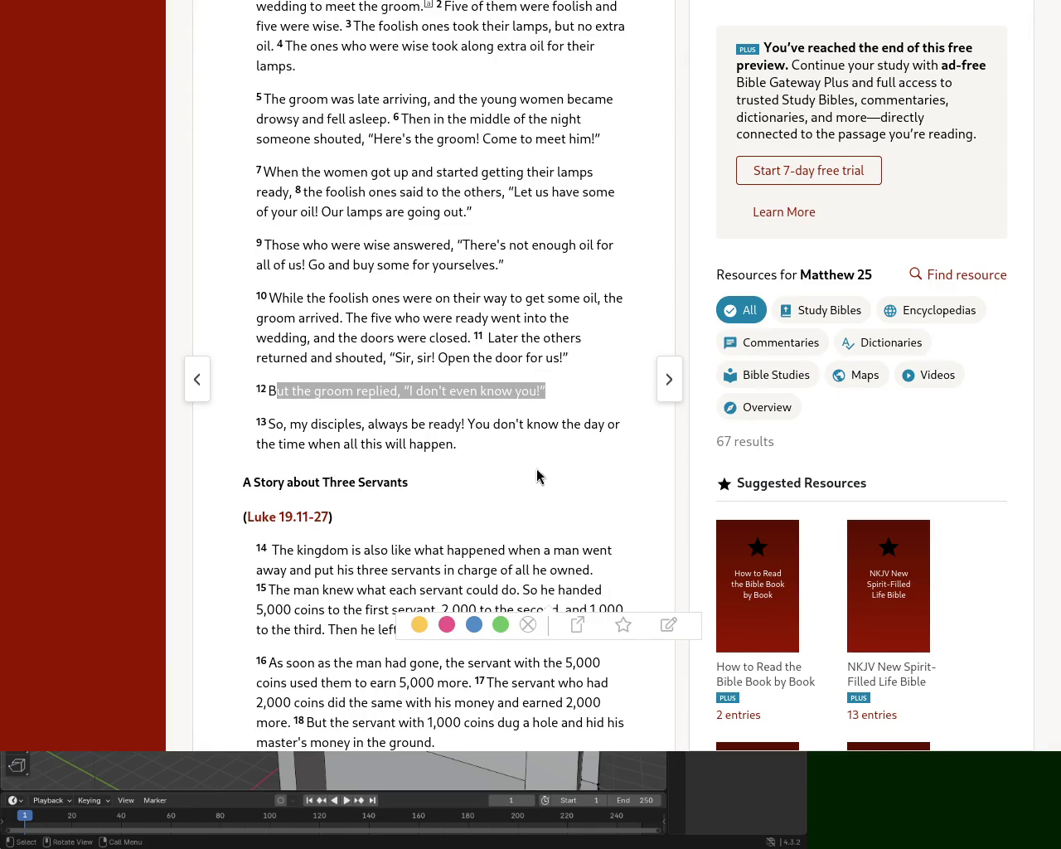
# Step: Scroll the Bible Gateway page using its scrollbar
pyautogui.moveTo(1057, 248); pyautogui.dragTo(1057, 200)
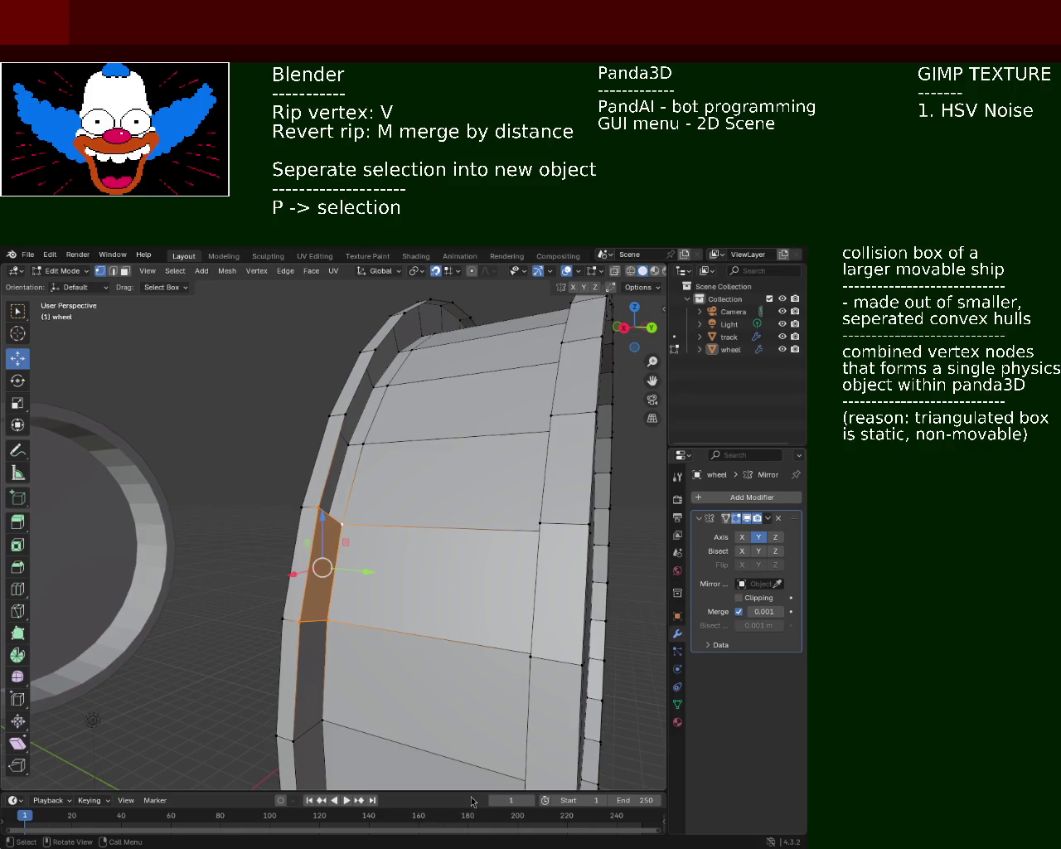
# Step: Pick the corner vertices of the rim face next to the wheel's flange
pyautogui.moveTo(248, 543)
pyautogui.mouseDown(button='middle')
pyautogui.moveTo(223, 576)
pyautogui.moveTo(249, 554)
pyautogui.mouseUp(button='middle')
pyautogui.click(315, 549)
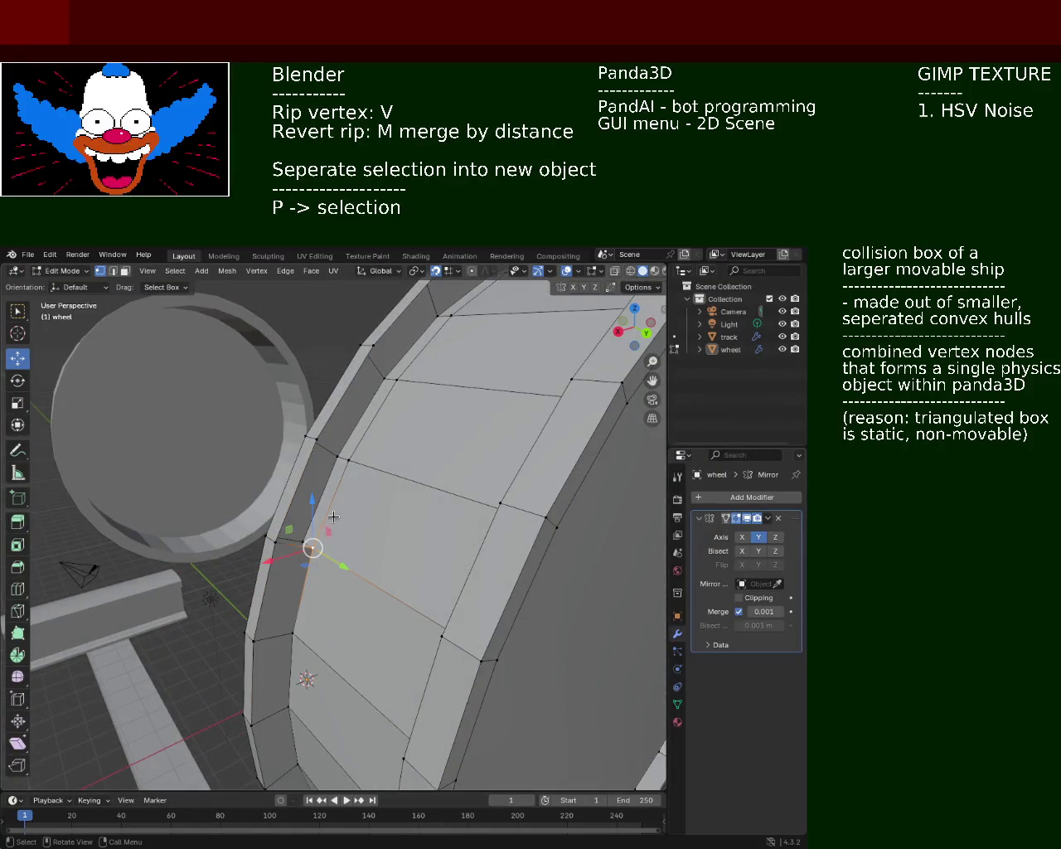
pyautogui.keyDown('shift'); pyautogui.click(351, 464); pyautogui.keyUp('shift')
pyautogui.keyDown('shift'); pyautogui.click(285, 531); pyautogui.keyUp('shift')
pyautogui.click(363, 455)
pyautogui.keyDown('shift'); pyautogui.click(396, 380); pyautogui.keyUp('shift')
pyautogui.keyDown('shift'); pyautogui.click(369, 345); pyautogui.keyUp('shift')
pyautogui.keyDown('shift'); pyautogui.click(314, 441); pyautogui.keyUp('shift')
# Step: From a new angle, correct the selection to exactly the rim face's four corners
pyautogui.moveTo(313, 445); pyautogui.dragTo(356, 485, button='middle')
pyautogui.click(366, 491)
pyautogui.keyDown('shift'); pyautogui.click(409, 407); pyautogui.keyUp('shift')
pyautogui.keyDown('shift'); pyautogui.click(407, 387); pyautogui.keyUp('shift')
pyautogui.click(407, 387)
pyautogui.keyDown('shift'); pyautogui.click(422, 423); pyautogui.keyUp('shift')
pyautogui.keyDown('shift'); pyautogui.click(367, 492); pyautogui.keyUp('shift')
pyautogui.keyDown('shift'); pyautogui.click(341, 464); pyautogui.keyUp('shift')
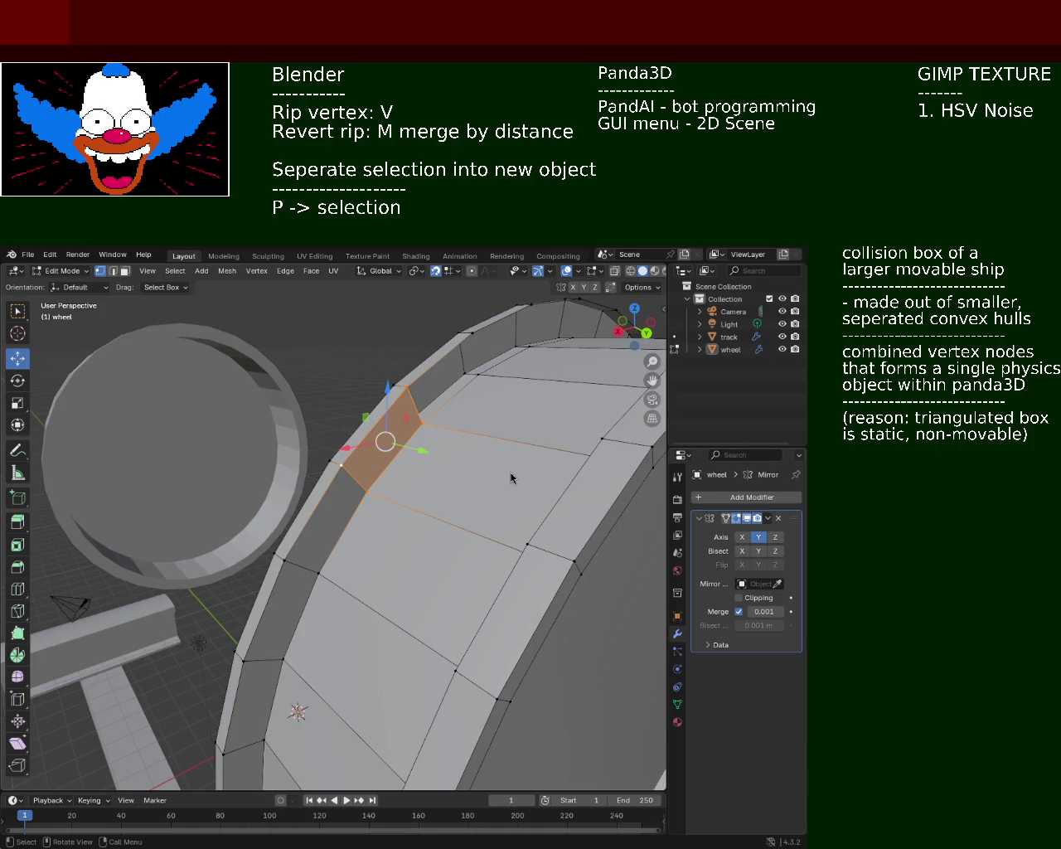
pyautogui.moveTo(389, 473); pyautogui.dragTo(437, 470, button='middle')
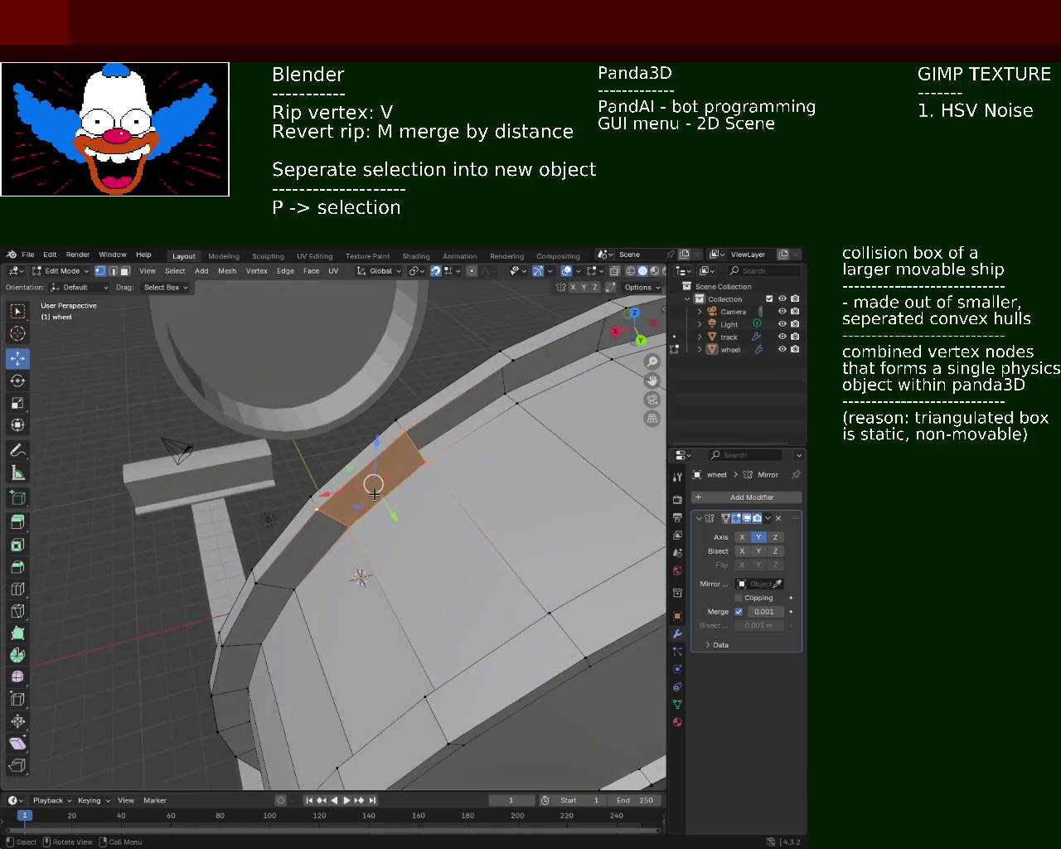
pyautogui.click(425, 460)
pyautogui.keyDown('shift'); pyautogui.click(405, 432); pyautogui.keyUp('shift')
pyautogui.keyDown('shift'); pyautogui.click(515, 362); pyautogui.keyUp('shift')
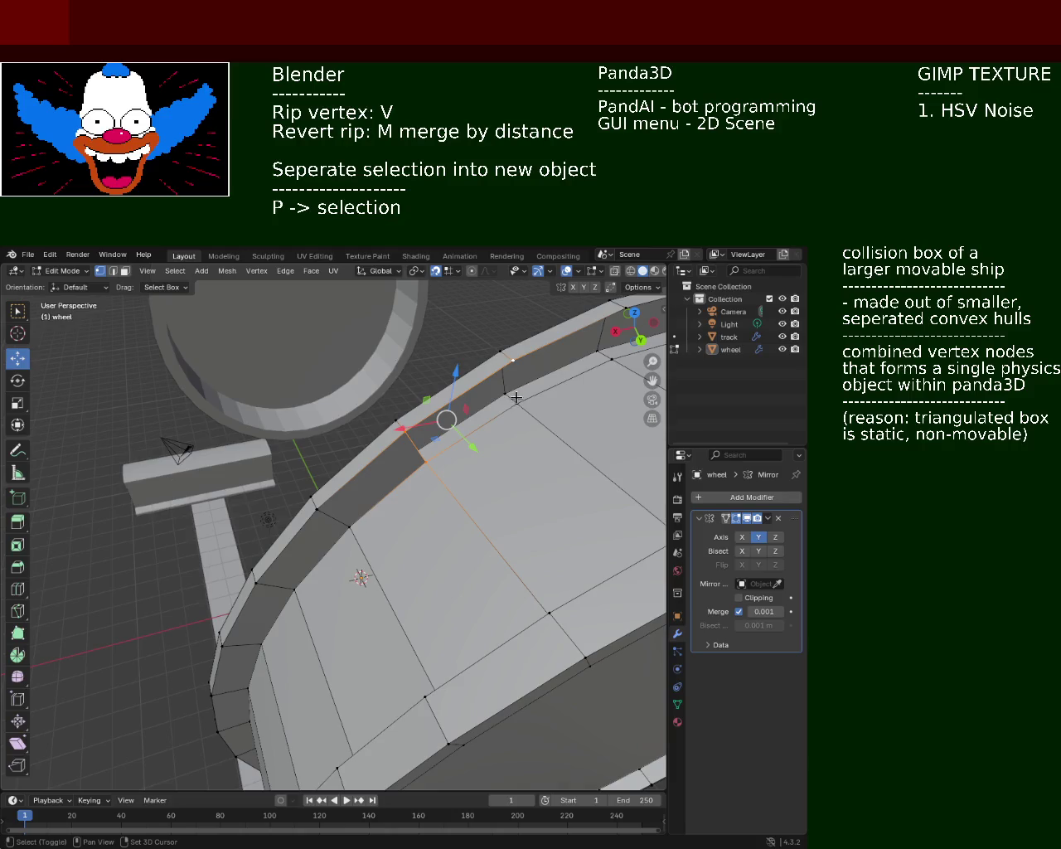
pyautogui.keyDown('shift'); pyautogui.click(515, 398); pyautogui.keyUp('shift')
pyautogui.keyDown('shift'); pyautogui.moveTo(515, 398); pyautogui.dragTo(328, 513, button='middle'); pyautogui.keyUp('shift')
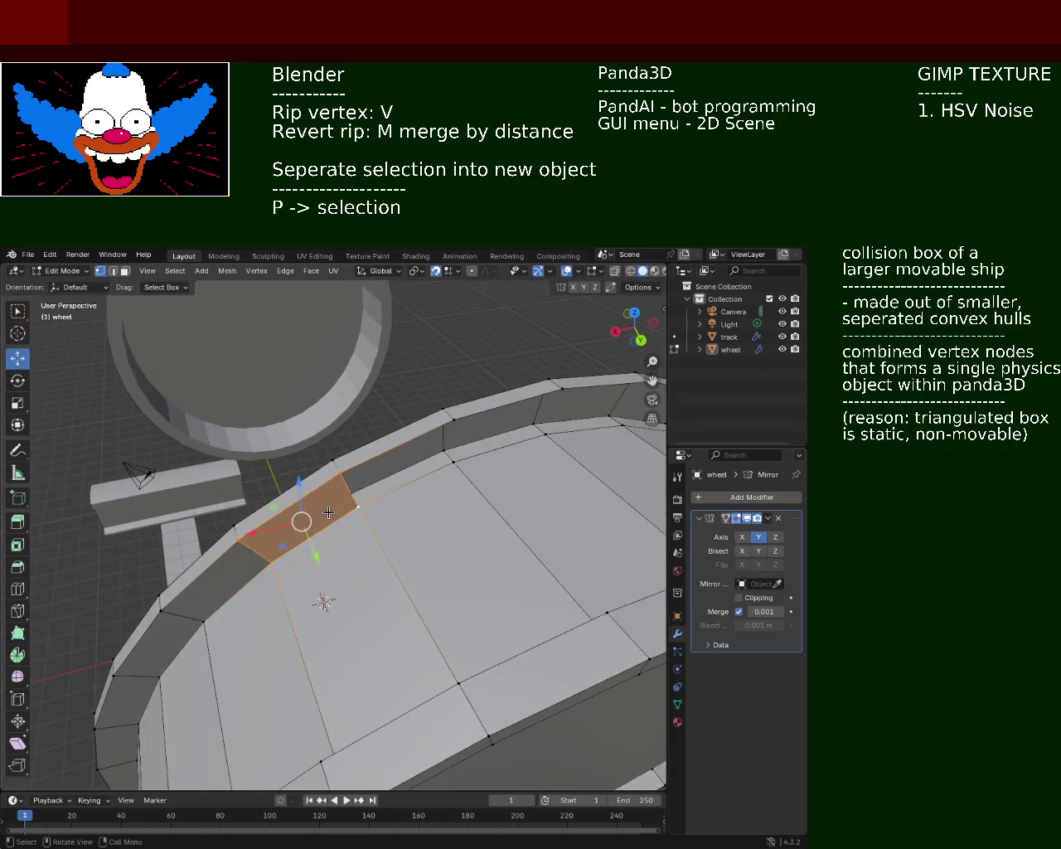
pyautogui.click(352, 497)
pyautogui.click(452, 461)
pyautogui.keyDown('shift'); pyautogui.click(459, 425); pyautogui.keyUp('shift')
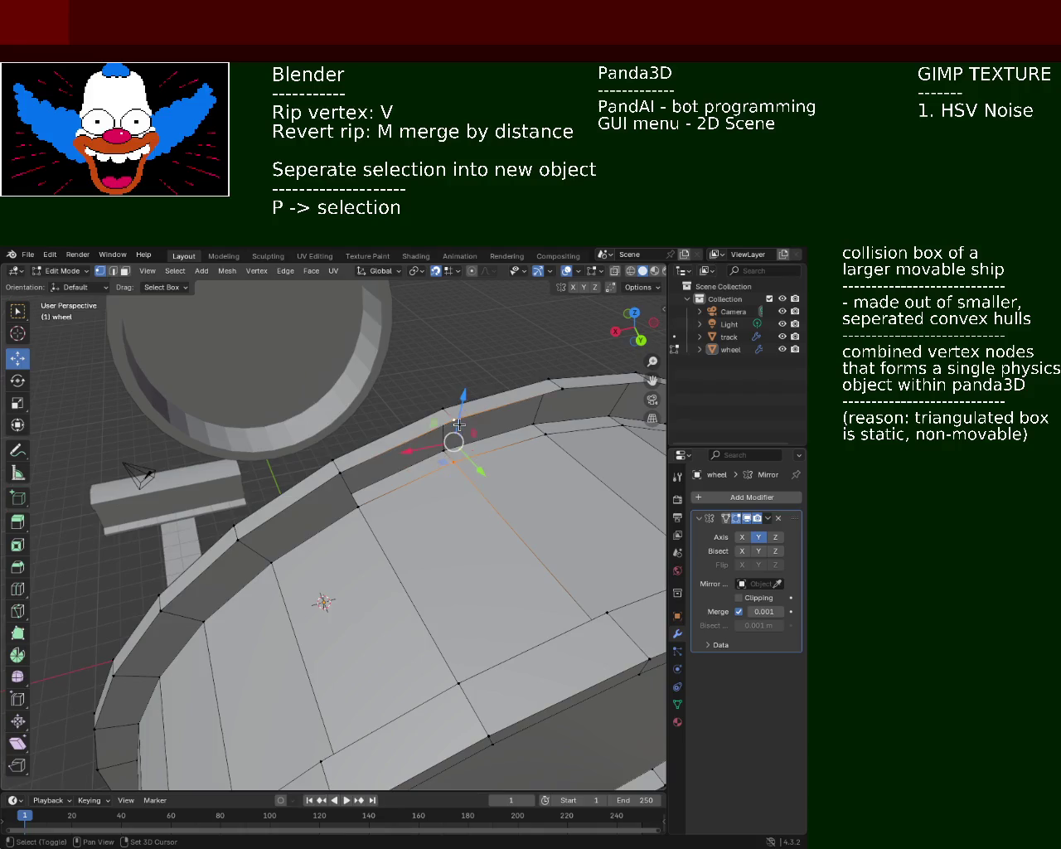
pyautogui.keyDown('shift'); pyautogui.click(341, 473); pyautogui.keyUp('shift')
pyautogui.keyDown('shift'); pyautogui.click(358, 506); pyautogui.keyUp('shift')
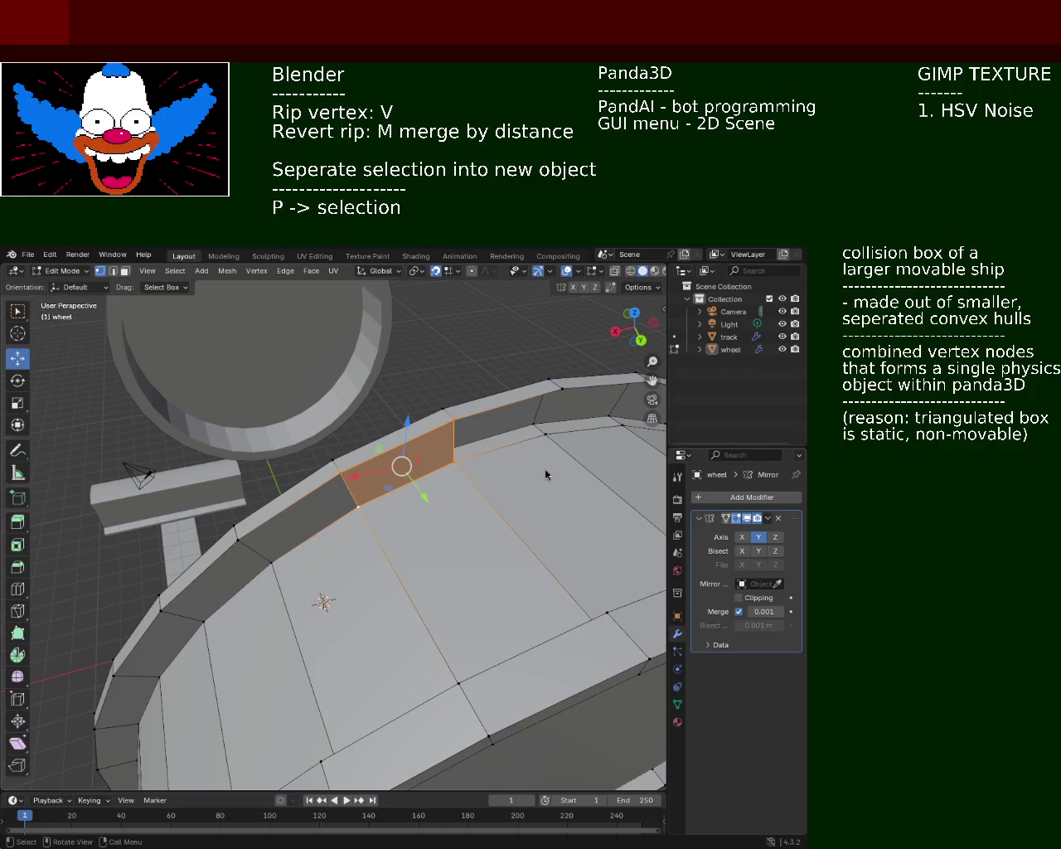
pyautogui.moveTo(485, 423)
pyautogui.mouseDown(button='middle')
pyautogui.moveTo(447, 428)
pyautogui.moveTo(391, 483)
pyautogui.mouseUp(button='middle')
pyautogui.keyDown('shift'); pyautogui.click(395, 484); pyautogui.keyUp('shift')
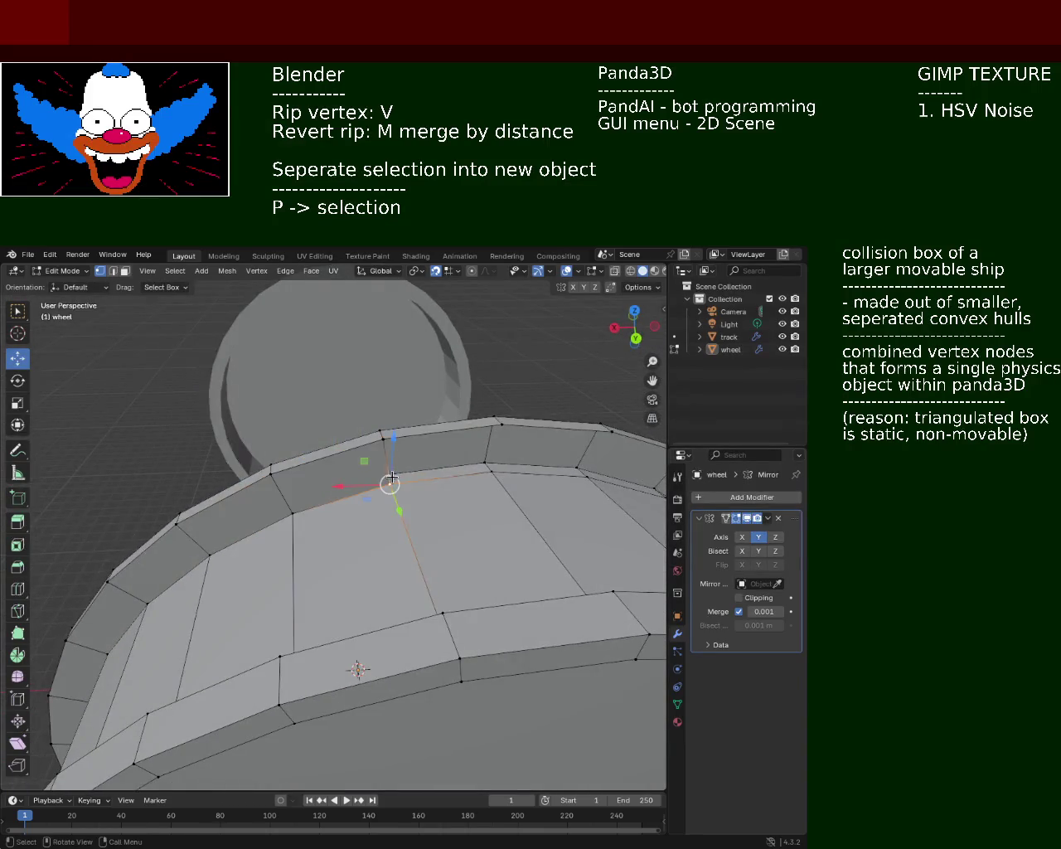
pyautogui.keyDown('shift'); pyautogui.click(496, 420); pyautogui.keyUp('shift')
pyautogui.keyDown('shift'); pyautogui.click(490, 471); pyautogui.keyUp('shift')
pyautogui.click(490, 472)
pyautogui.keyDown('shift'); pyautogui.click(497, 421); pyautogui.keyUp('shift')
pyautogui.keyDown('shift'); pyautogui.click(604, 426); pyautogui.keyUp('shift')
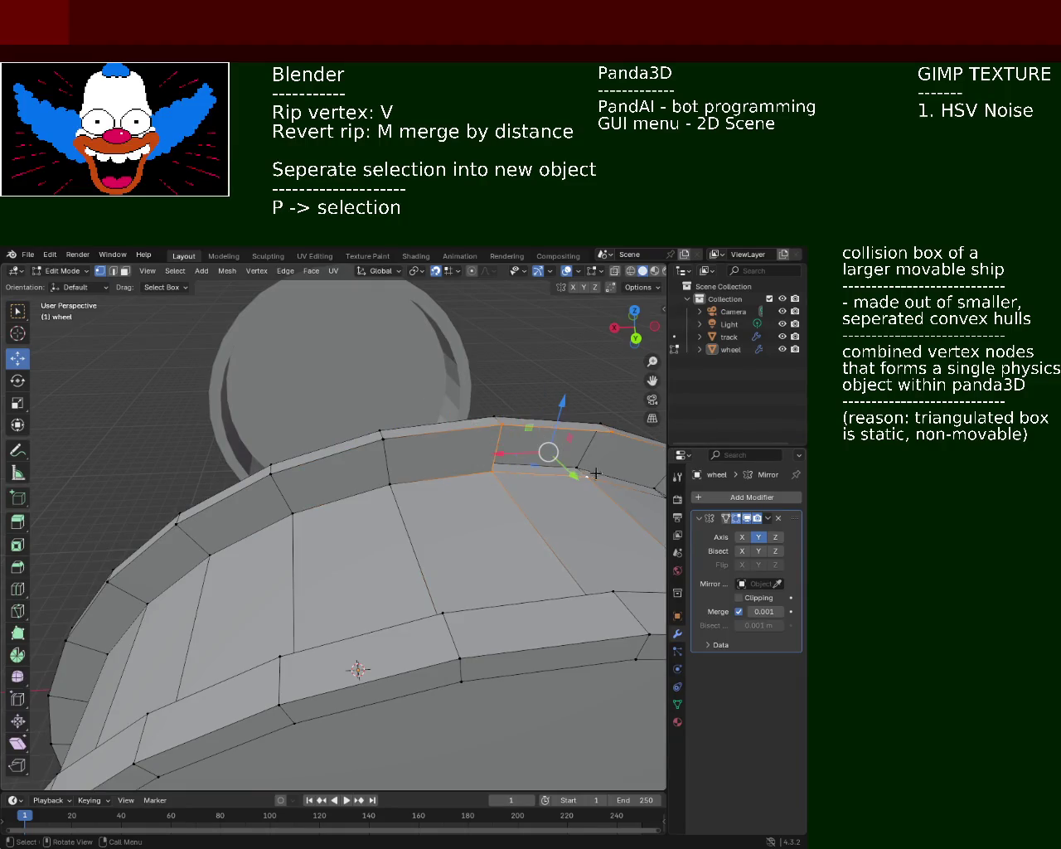
pyautogui.keyDown('shift'); pyautogui.click(587, 473); pyautogui.keyUp('shift')
pyautogui.moveTo(586, 472)
pyautogui.mouseDown(button='middle')
pyautogui.moveTo(354, 471)
pyautogui.moveTo(338, 485)
pyautogui.moveTo(287, 471)
pyautogui.moveTo(378, 481)
pyautogui.moveTo(337, 504)
pyautogui.mouseUp(button='middle')
pyautogui.click(338, 485)
pyautogui.keyDown('shift'); pyautogui.click(431, 505); pyautogui.keyUp('shift')
pyautogui.keyDown('shift'); pyautogui.click(452, 470); pyautogui.keyUp('shift')
pyautogui.keyDown('shift'); pyautogui.click(347, 436); pyautogui.keyUp('shift')
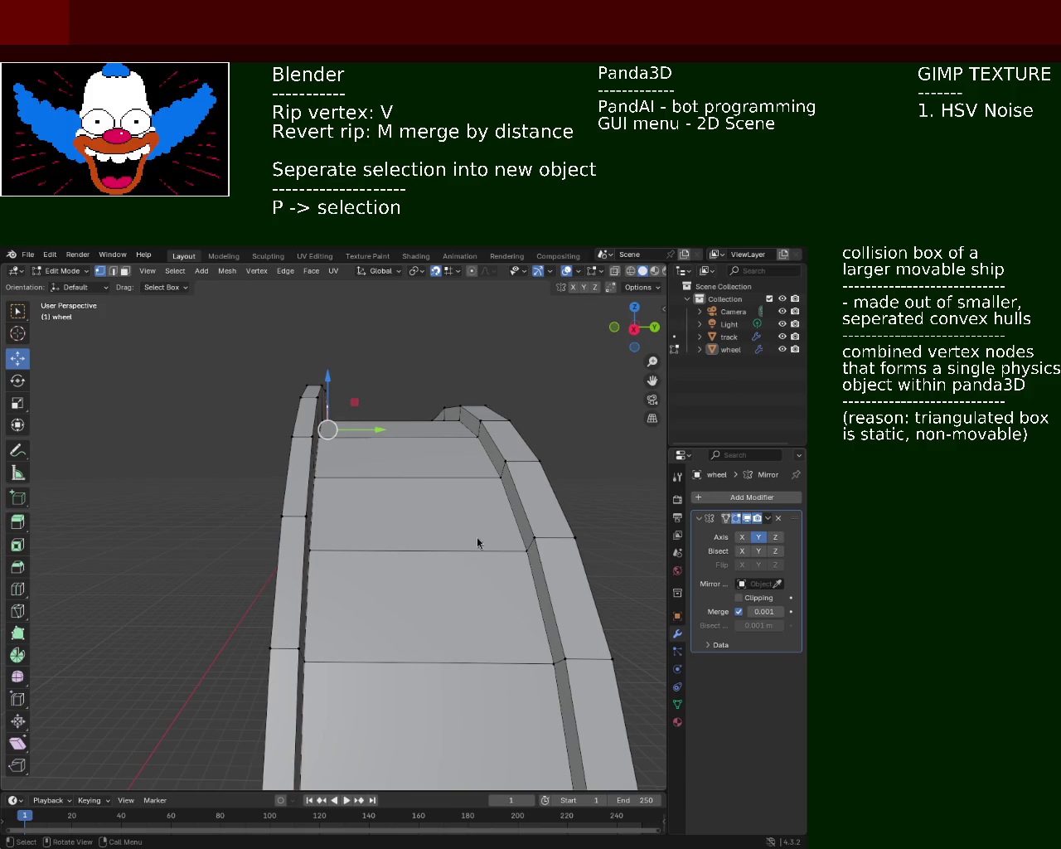
pyautogui.moveTo(294, 466)
pyautogui.mouseDown(button='middle')
pyautogui.moveTo(68, 760)
pyautogui.moveTo(403, 486)
pyautogui.mouseUp(button='middle')
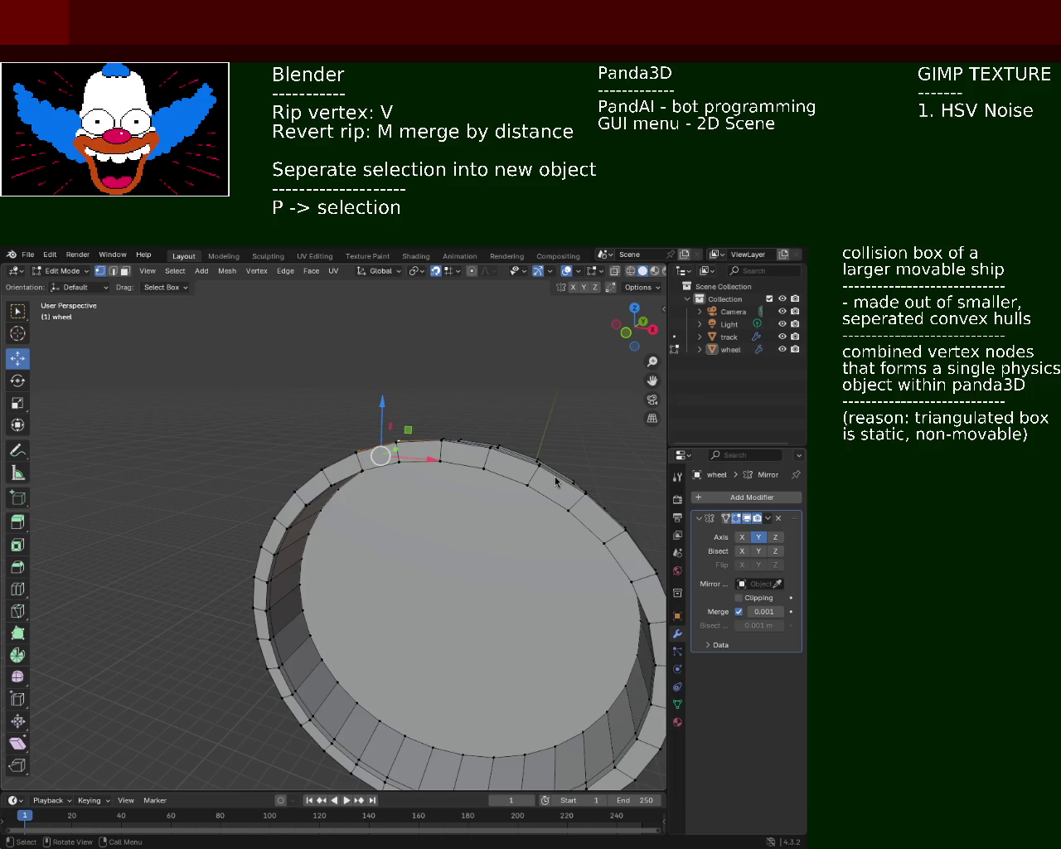
pyautogui.moveTo(492, 482)
pyautogui.mouseDown(button='middle')
pyautogui.moveTo(494, 502)
pyautogui.moveTo(183, 515)
pyautogui.moveTo(182, 471)
pyautogui.moveTo(343, 524)
pyautogui.moveTo(387, 505)
pyautogui.moveTo(546, 538)
pyautogui.mouseUp(button='middle')
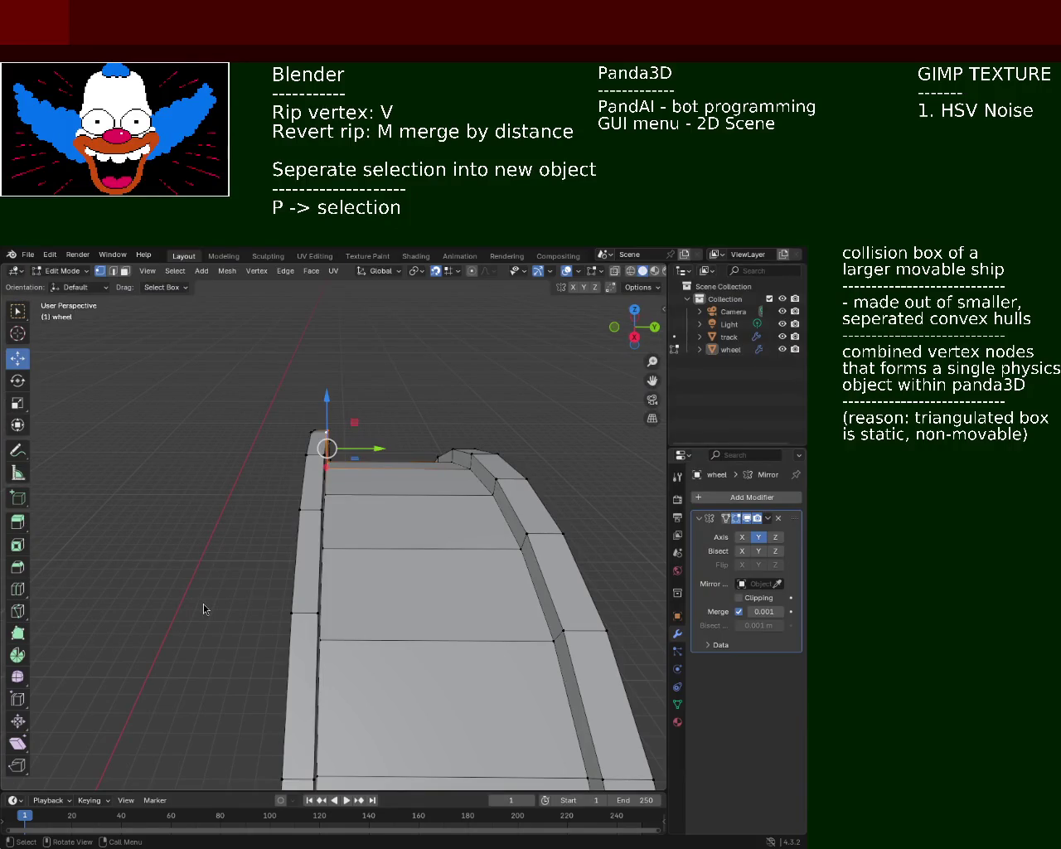
pyautogui.moveTo(241, 528)
pyautogui.mouseDown(button='middle')
pyautogui.moveTo(336, 556)
pyautogui.moveTo(439, 522)
pyautogui.moveTo(423, 531)
pyautogui.mouseUp(button='middle')
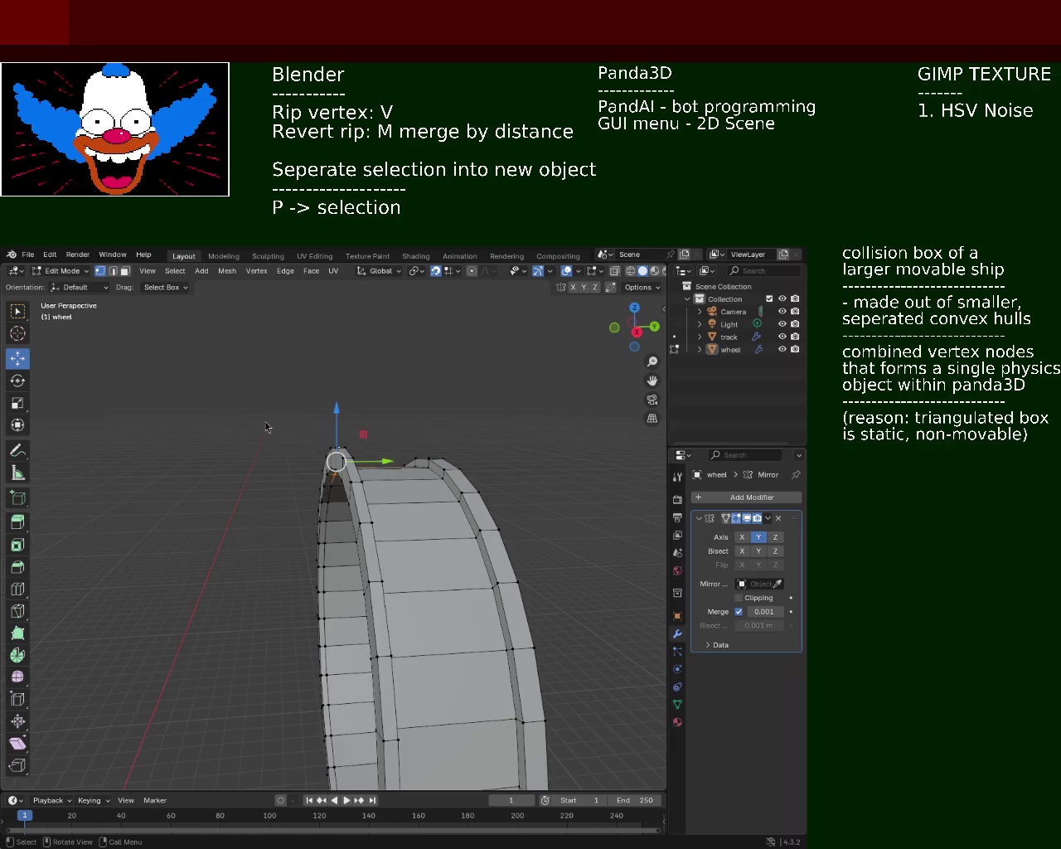
pyautogui.moveTo(361, 557)
pyautogui.keyDown('ctrl'); pyautogui.mouseDown(button='middle')
pyautogui.moveTo(404, 454)
pyautogui.moveTo(436, 519)
pyautogui.moveTo(182, 536)
pyautogui.moveTo(428, 532)
pyautogui.moveTo(476, 622)
pyautogui.moveTo(396, 497)
pyautogui.mouseUp(button='middle'); pyautogui.keyUp('ctrl')
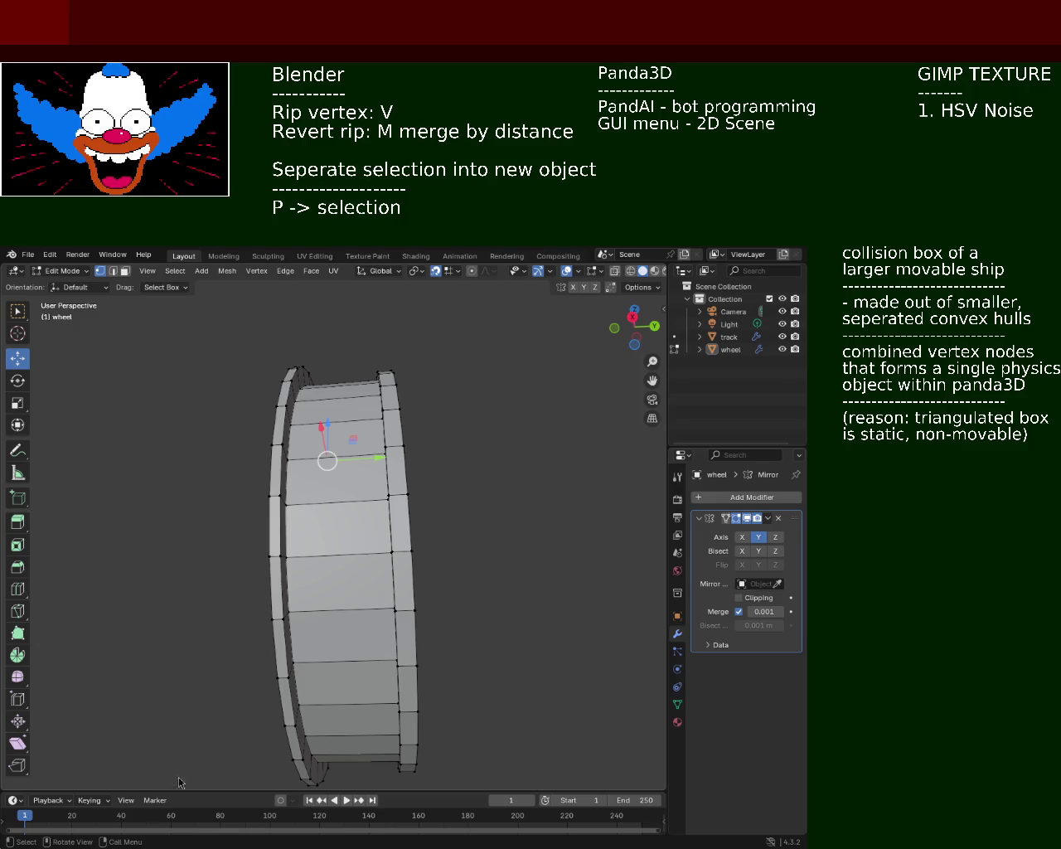
pyautogui.moveTo(404, 479)
pyautogui.mouseDown(button='middle')
pyautogui.moveTo(290, 672)
pyautogui.moveTo(419, 501)
pyautogui.moveTo(400, 677)
pyautogui.moveTo(452, 596)
pyautogui.moveTo(507, 540)
pyautogui.mouseUp(button='middle')
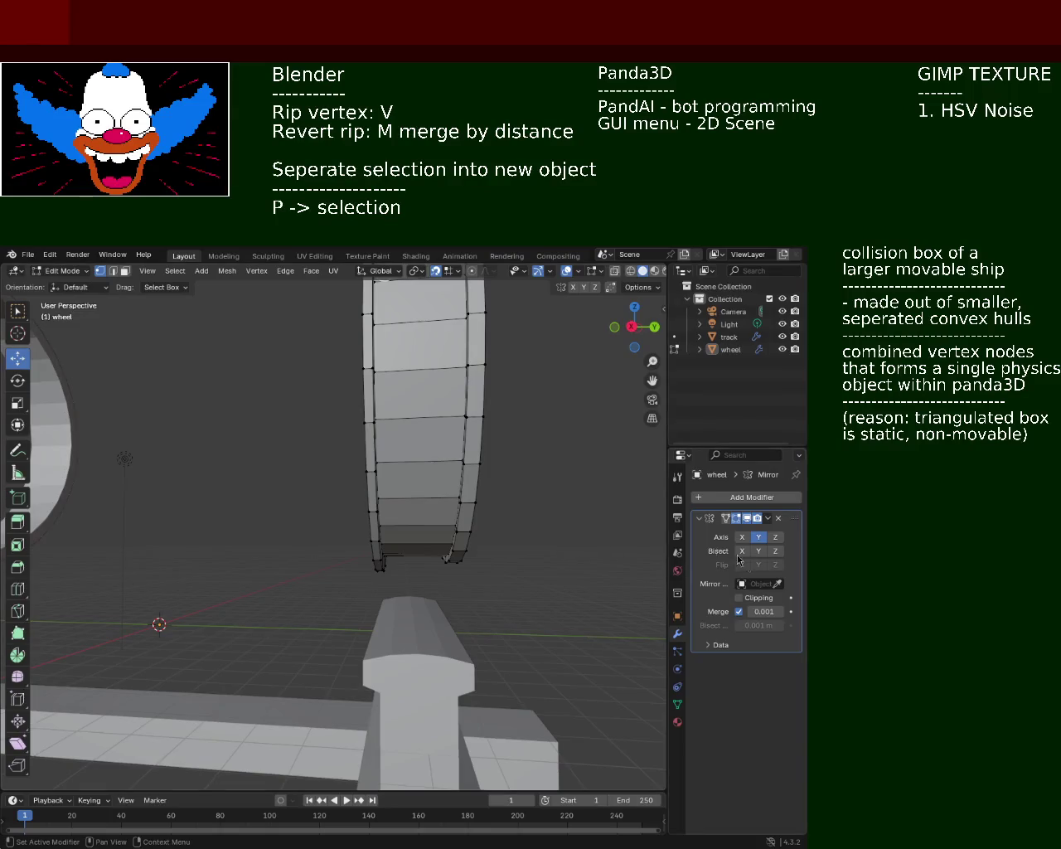
pyautogui.scroll(-3, 405, 490)
pyautogui.scroll(3, 398, 466)
pyautogui.moveTo(407, 445); pyautogui.dragTo(462, 537, button='middle')
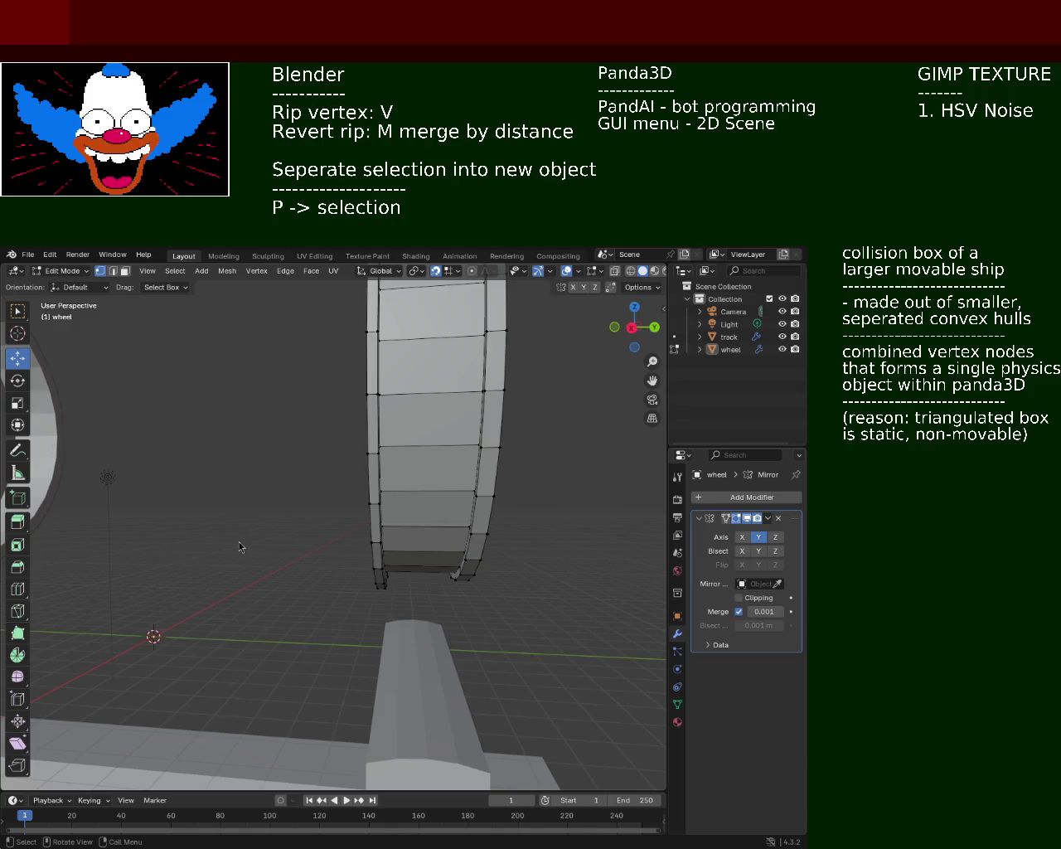
pyautogui.moveTo(299, 500)
pyautogui.mouseDown(button='middle')
pyautogui.moveTo(452, 654)
pyautogui.moveTo(454, 533)
pyautogui.mouseUp(button='middle')
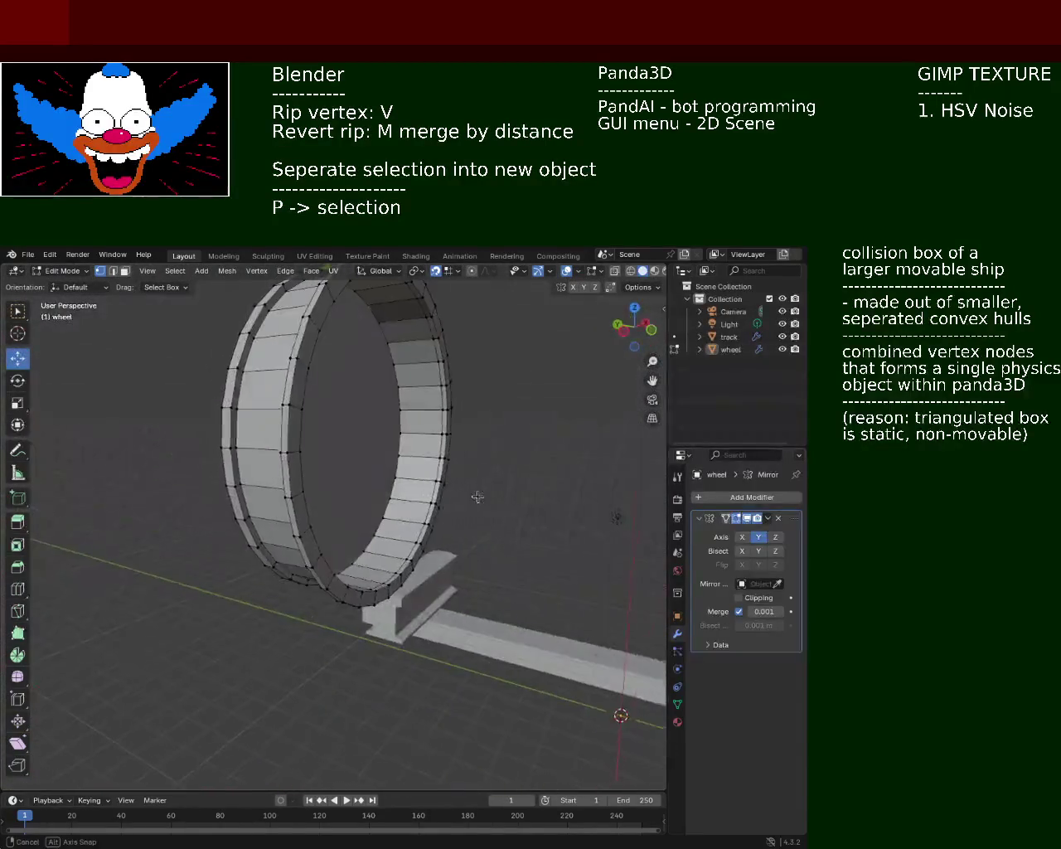
pyautogui.scroll(3, 454, 533)
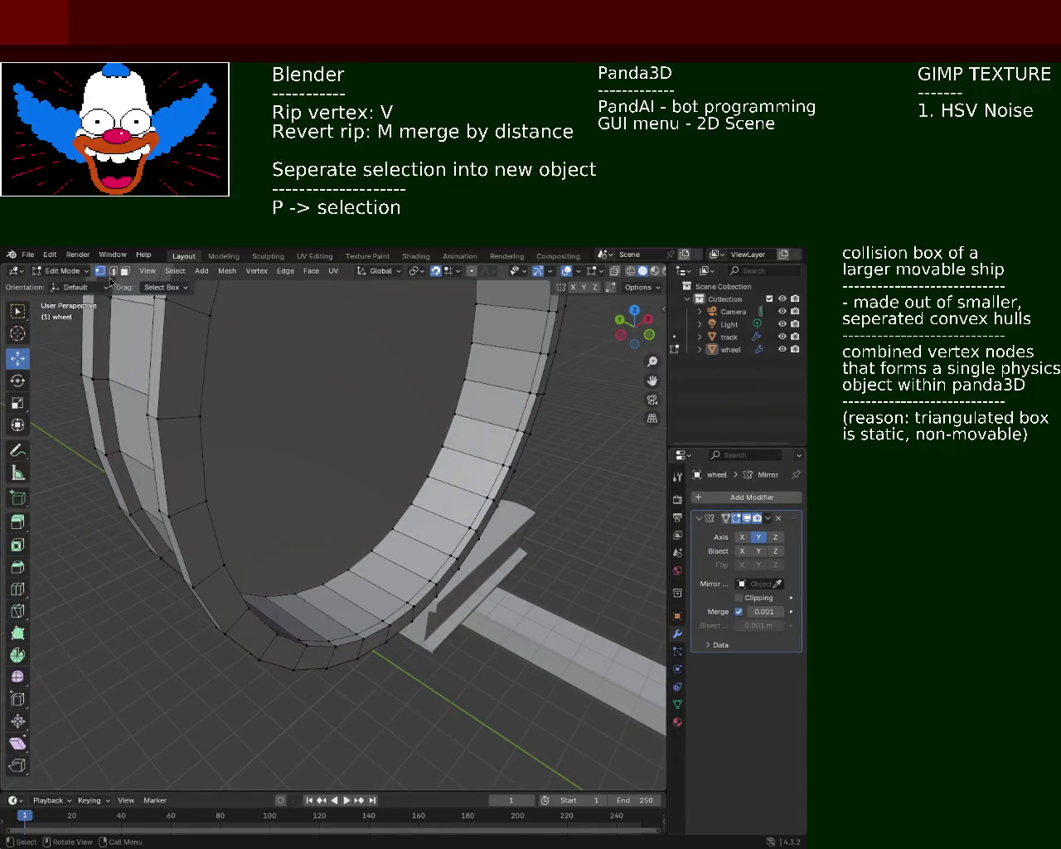
pyautogui.moveTo(271, 472)
pyautogui.mouseDown(button='middle')
pyautogui.moveTo(453, 533)
pyautogui.moveTo(270, 613)
pyautogui.mouseUp(button='middle')
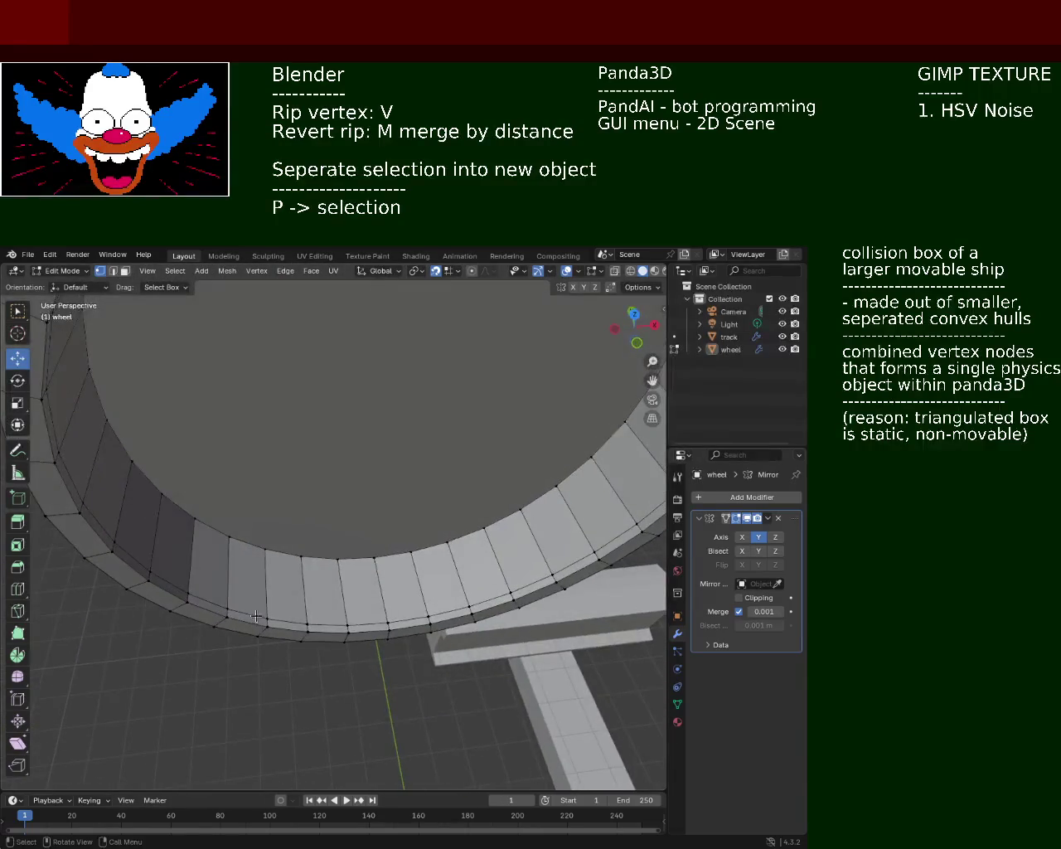
pyautogui.keyDown('shift'); pyautogui.click(263, 612); pyautogui.keyUp('shift')
pyautogui.keyDown('shift'); pyautogui.click(209, 595); pyautogui.keyUp('shift')
pyautogui.keyDown('shift'); pyautogui.click(173, 577); pyautogui.keyUp('shift')
# Step: Add the faces running up the rim strip to the selection, dropping the top one
pyautogui.keyDown('shift'); pyautogui.click(136, 553); pyautogui.keyUp('shift')
pyautogui.keyDown('shift'); pyautogui.click(118, 542); pyautogui.keyUp('shift')
pyautogui.moveTo(118, 542); pyautogui.dragTo(334, 554, button='middle')
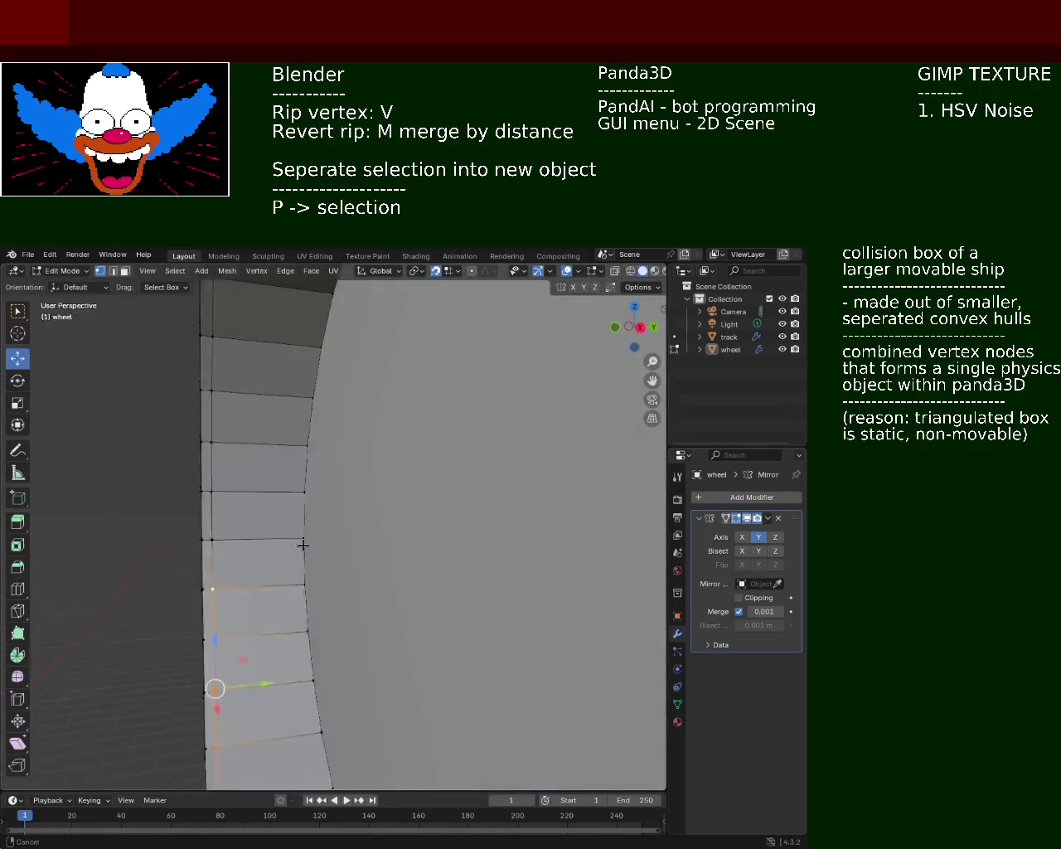
pyautogui.keyDown('shift'); pyautogui.click(269, 581); pyautogui.keyUp('shift')
pyautogui.keyDown('shift'); pyautogui.click(269, 532); pyautogui.keyUp('shift')
pyautogui.keyDown('shift'); pyautogui.click(270, 482); pyautogui.keyUp('shift')
pyautogui.keyDown('shift'); pyautogui.click(269, 431); pyautogui.keyUp('shift')
pyautogui.keyDown('shift'); pyautogui.click(270, 382); pyautogui.keyUp('shift')
pyautogui.keyDown('shift'); pyautogui.click(271, 340); pyautogui.keyUp('shift')
pyautogui.moveTo(271, 341)
pyautogui.mouseDown(button='middle')
pyautogui.moveTo(290, 441)
pyautogui.moveTo(358, 497)
pyautogui.moveTo(409, 488)
pyautogui.mouseUp(button='middle')
pyautogui.keyDown('shift'); pyautogui.click(289, 441); pyautogui.keyUp('shift')
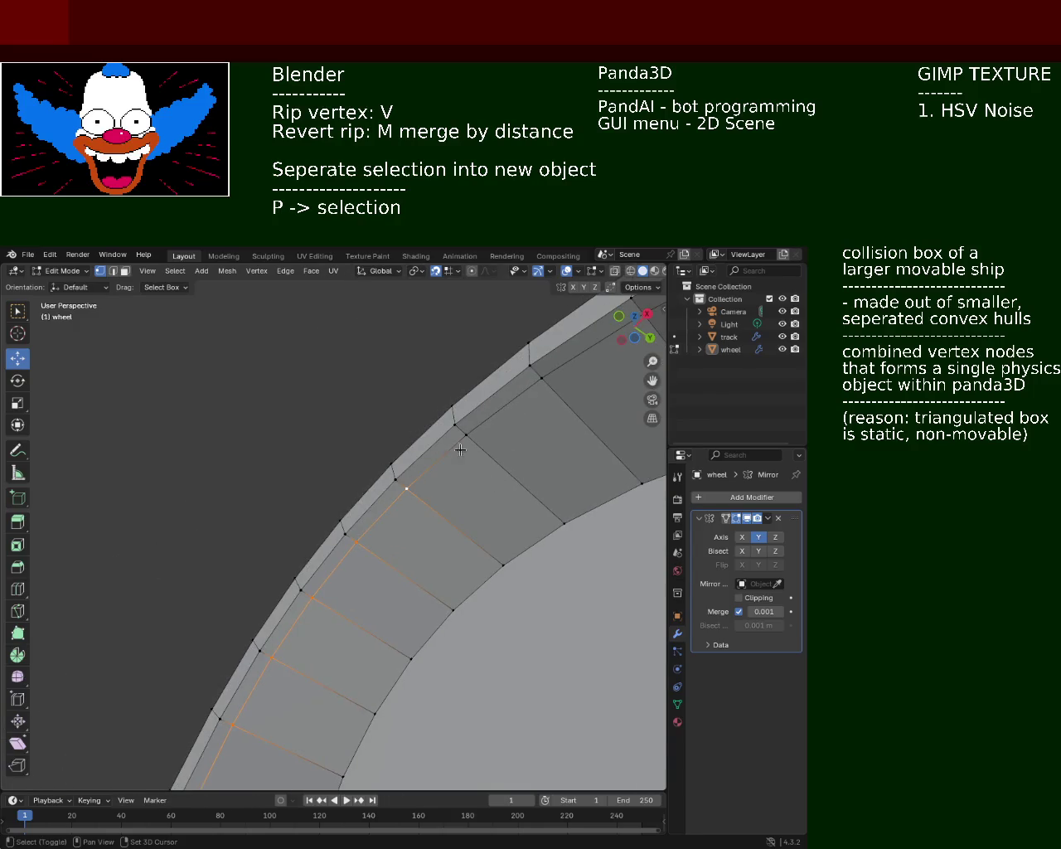
# Step: Add a rim vertex and several outer-rim vertices to the selection
pyautogui.moveTo(554, 470)
pyautogui.mouseDown(button='middle')
pyautogui.moveTo(378, 462)
pyautogui.moveTo(317, 511)
pyautogui.mouseUp(button='middle')
pyautogui.keyDown('shift'); pyautogui.click(302, 538); pyautogui.keyUp('shift')
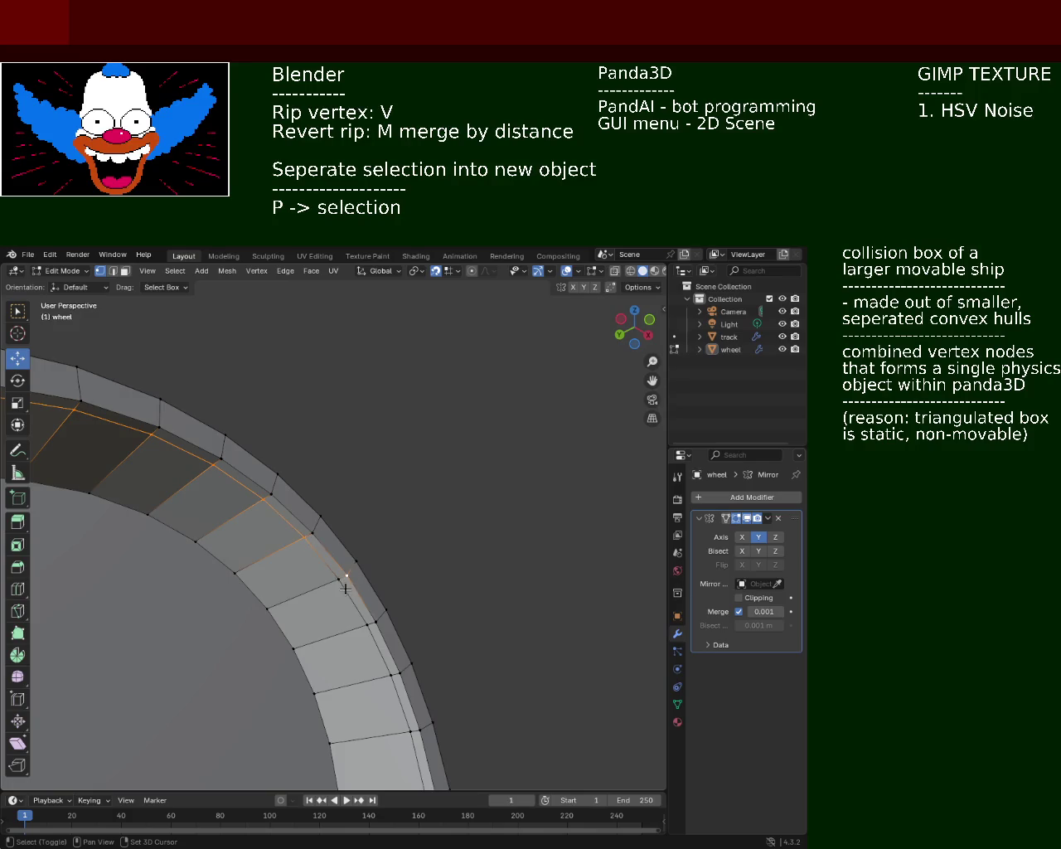
pyautogui.keyDown('shift'); pyautogui.moveTo(374, 662); pyautogui.dragTo(387, 521, button='middle'); pyautogui.keyUp('shift')
pyautogui.keyDown('shift'); pyautogui.click(388, 489); pyautogui.keyUp('shift')
pyautogui.keyDown('shift'); pyautogui.click(403, 526); pyautogui.keyUp('shift')
pyautogui.keyDown('shift'); pyautogui.click(411, 580); pyautogui.keyUp('shift')
pyautogui.keyDown('shift'); pyautogui.click(411, 629); pyautogui.keyUp('shift')
pyautogui.moveTo(410, 629)
pyautogui.keyDown('shift'); pyautogui.mouseDown(button='middle')
pyautogui.moveTo(410, 441)
pyautogui.moveTo(426, 485)
pyautogui.moveTo(426, 576)
pyautogui.mouseUp(button='middle'); pyautogui.keyUp('shift')
# Step: Start a fresh vertex selection and extend it up and along the rim curve
pyautogui.click(431, 471)
pyautogui.keyDown('shift'); pyautogui.click(430, 534); pyautogui.keyUp('shift')
pyautogui.keyDown('shift'); pyautogui.click(418, 481); pyautogui.keyUp('shift')
pyautogui.keyDown('shift'); pyautogui.click(406, 431); pyautogui.keyUp('shift')
pyautogui.keyDown('shift'); pyautogui.click(385, 383); pyautogui.keyUp('shift')
pyautogui.keyDown('shift'); pyautogui.click(364, 333); pyautogui.keyUp('shift')
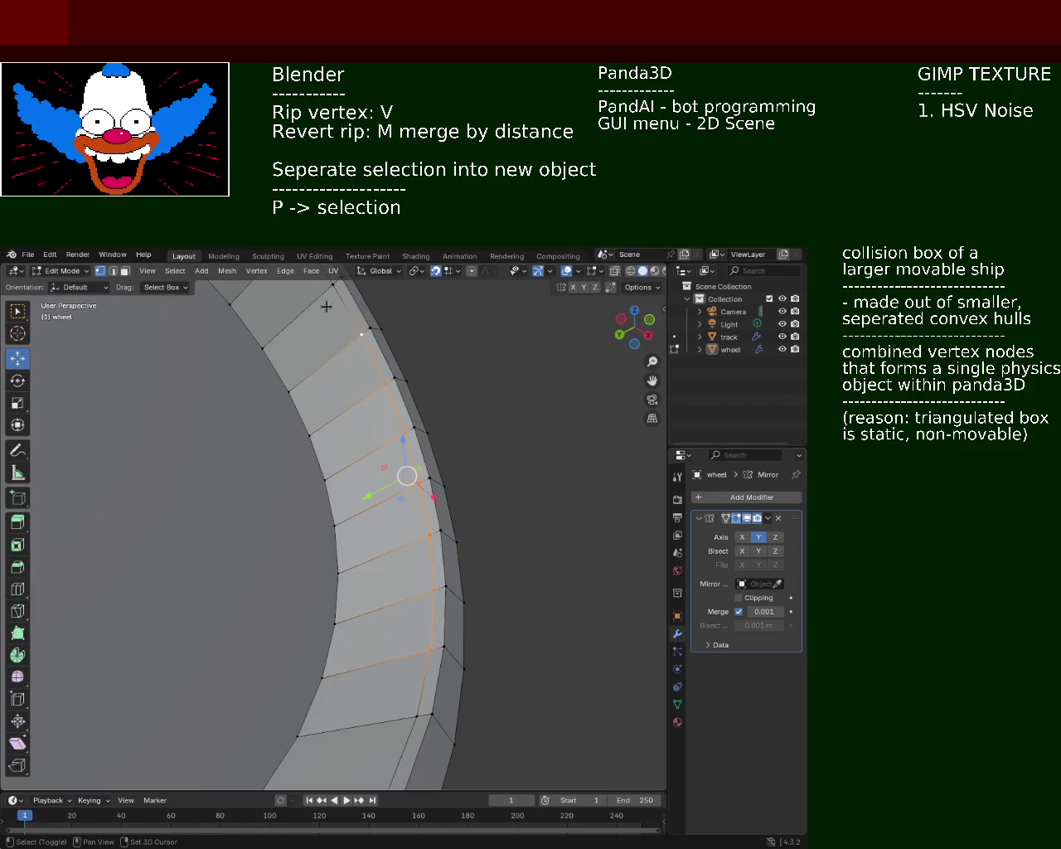
pyautogui.keyDown('shift'); pyautogui.moveTo(365, 333); pyautogui.dragTo(406, 530, button='middle'); pyautogui.keyUp('shift')
pyautogui.keyDown('shift'); pyautogui.click(430, 527); pyautogui.keyUp('shift')
pyautogui.keyDown('shift'); pyautogui.click(394, 483); pyautogui.keyUp('shift')
pyautogui.keyDown('shift'); pyautogui.click(356, 445); pyautogui.keyUp('shift')
pyautogui.keyDown('shift'); pyautogui.click(323, 406); pyautogui.keyUp('shift')
pyautogui.keyDown('shift'); pyautogui.click(273, 369); pyautogui.keyUp('shift')
pyautogui.keyDown('shift'); pyautogui.click(201, 342); pyautogui.keyUp('shift')
pyautogui.moveTo(200, 341)
pyautogui.keyDown('shift'); pyautogui.mouseDown(button='middle')
pyautogui.moveTo(283, 407)
pyautogui.moveTo(350, 412)
pyautogui.moveTo(313, 395)
pyautogui.mouseUp(button='middle'); pyautogui.keyUp('shift')
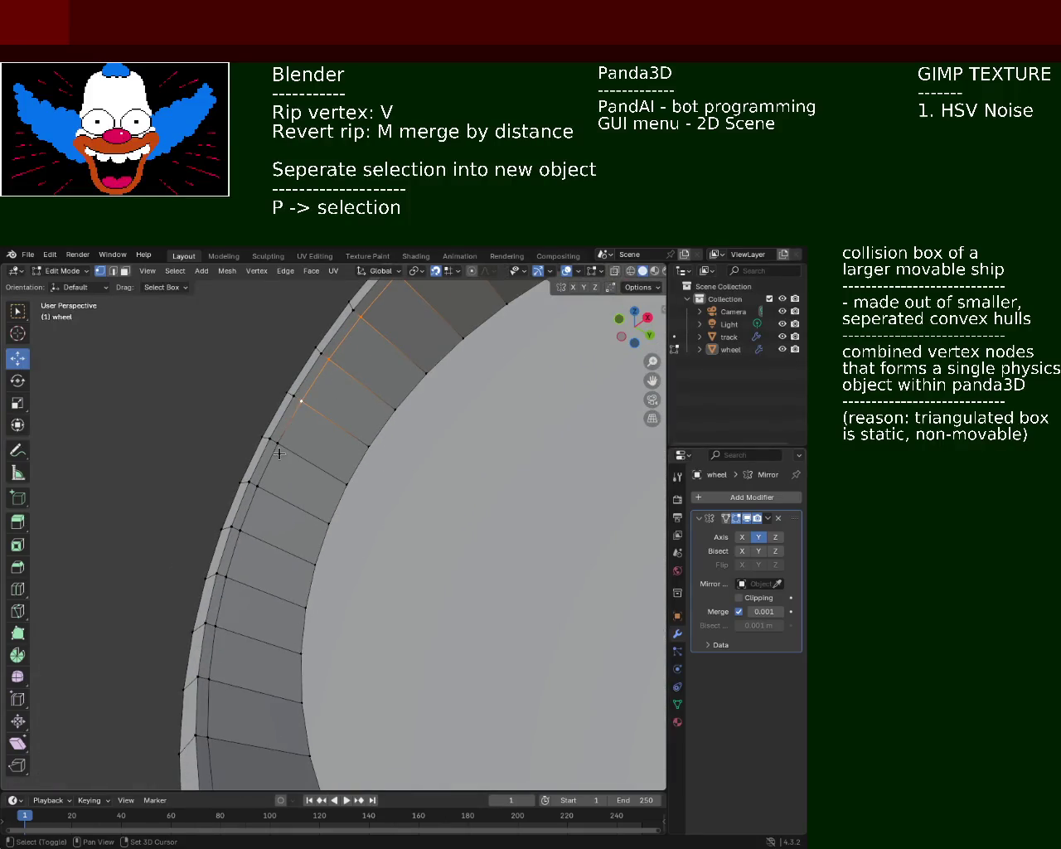
# Step: Add the inner-edge rim vertices, continuing around the rim's lower side
pyautogui.keyDown('shift'); pyautogui.click(258, 485); pyautogui.keyUp('shift')
pyautogui.keyDown('shift'); pyautogui.click(239, 527); pyautogui.keyUp('shift')
pyautogui.keyDown('shift'); pyautogui.click(225, 576); pyautogui.keyUp('shift')
pyautogui.keyDown('shift'); pyautogui.click(216, 625); pyautogui.keyUp('shift')
pyautogui.keyDown('shift'); pyautogui.click(209, 679); pyautogui.keyUp('shift')
pyautogui.moveTo(321, 767)
pyautogui.mouseDown(button='middle')
pyautogui.moveTo(351, 481)
pyautogui.moveTo(262, 440)
pyautogui.mouseUp(button='middle')
pyautogui.keyDown('shift'); pyautogui.click(249, 396); pyautogui.keyUp('shift')
pyautogui.keyDown('shift'); pyautogui.click(263, 439); pyautogui.keyUp('shift')
pyautogui.keyDown('shift'); pyautogui.click(291, 479); pyautogui.keyUp('shift')
pyautogui.keyDown('shift'); pyautogui.click(307, 518); pyautogui.keyUp('shift')
pyautogui.keyDown('shift'); pyautogui.click(348, 550); pyautogui.keyUp('shift')
pyautogui.keyDown('shift'); pyautogui.click(393, 577); pyautogui.keyUp('shift')
pyautogui.keyDown('shift'); pyautogui.click(448, 599); pyautogui.keyUp('shift')
# Step: Add the remaining rim vertices to close the inner-edge loop
pyautogui.moveTo(560, 580); pyautogui.dragTo(405, 577, button='middle')
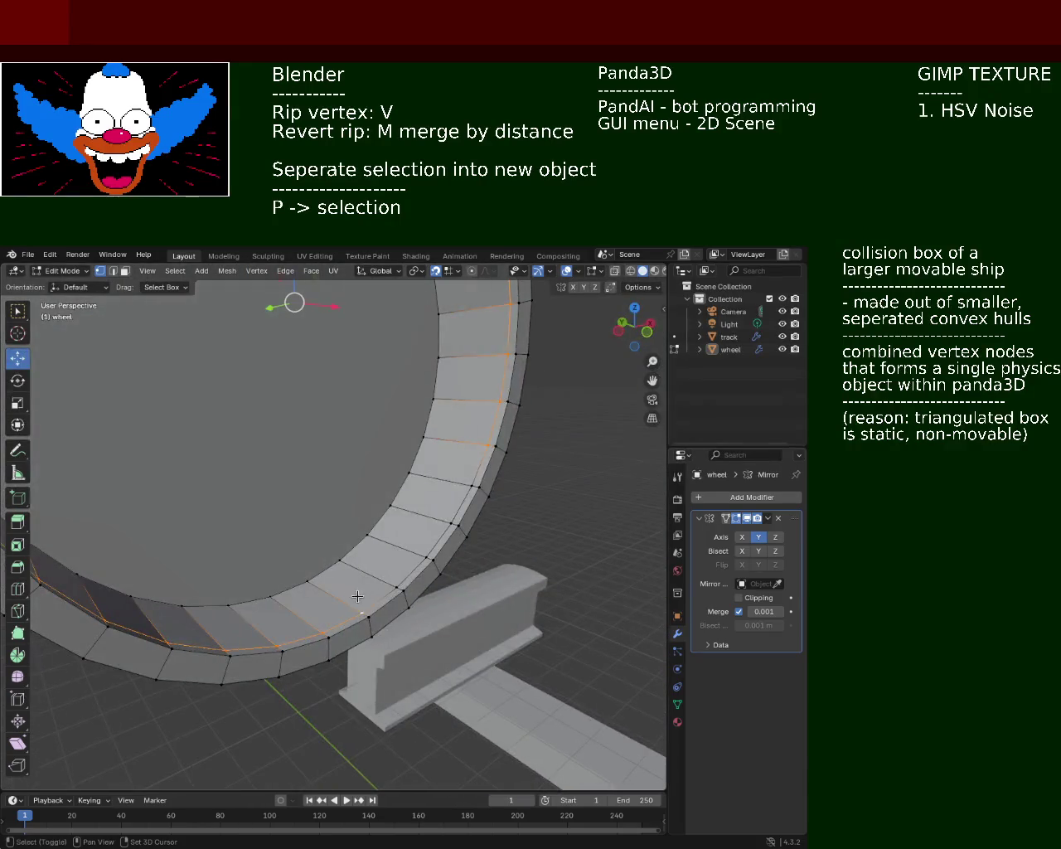
pyautogui.keyDown('shift'); pyautogui.click(405, 581); pyautogui.keyUp('shift')
pyautogui.keyDown('shift'); pyautogui.click(427, 551); pyautogui.keyUp('shift')
pyautogui.keyDown('shift'); pyautogui.click(447, 518); pyautogui.keyUp('shift')
pyautogui.keyDown('shift'); pyautogui.click(460, 487); pyautogui.keyUp('shift')
# Step: Clear the selection, then zoom and orbit until the wheel faces you head-on beside the track
pyautogui.press('a')
pyautogui.hotkey('alt', 'a')
pyautogui.press('Home')
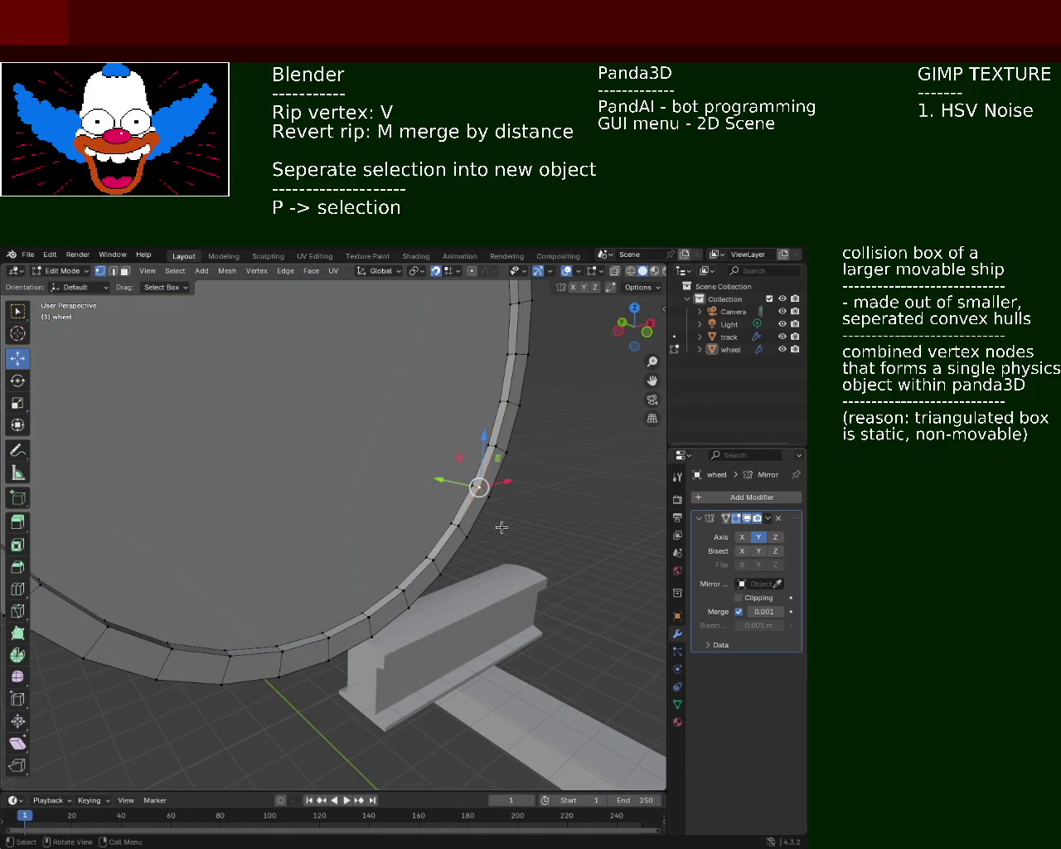
pyautogui.scroll(2, 313, 458)
pyautogui.moveTo(313, 458)
pyautogui.mouseDown(button='middle')
pyautogui.moveTo(389, 448)
pyautogui.moveTo(392, 461)
pyautogui.moveTo(367, 406)
pyautogui.moveTo(424, 525)
pyautogui.moveTo(538, 504)
pyautogui.moveTo(293, 486)
pyautogui.moveTo(563, 486)
pyautogui.moveTo(548, 564)
pyautogui.mouseUp(button='middle')
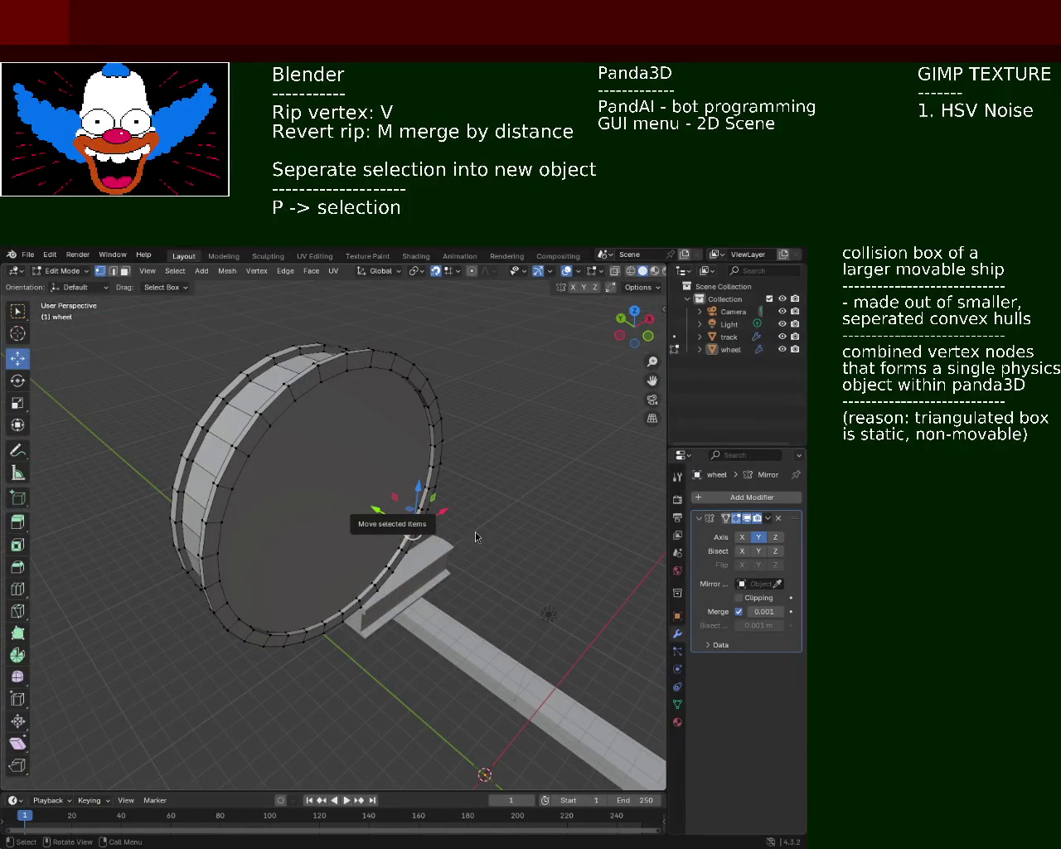
pyautogui.moveTo(305, 497)
pyautogui.mouseDown(button='middle')
pyautogui.moveTo(324, 492)
pyautogui.moveTo(310, 538)
pyautogui.mouseUp(button='middle')
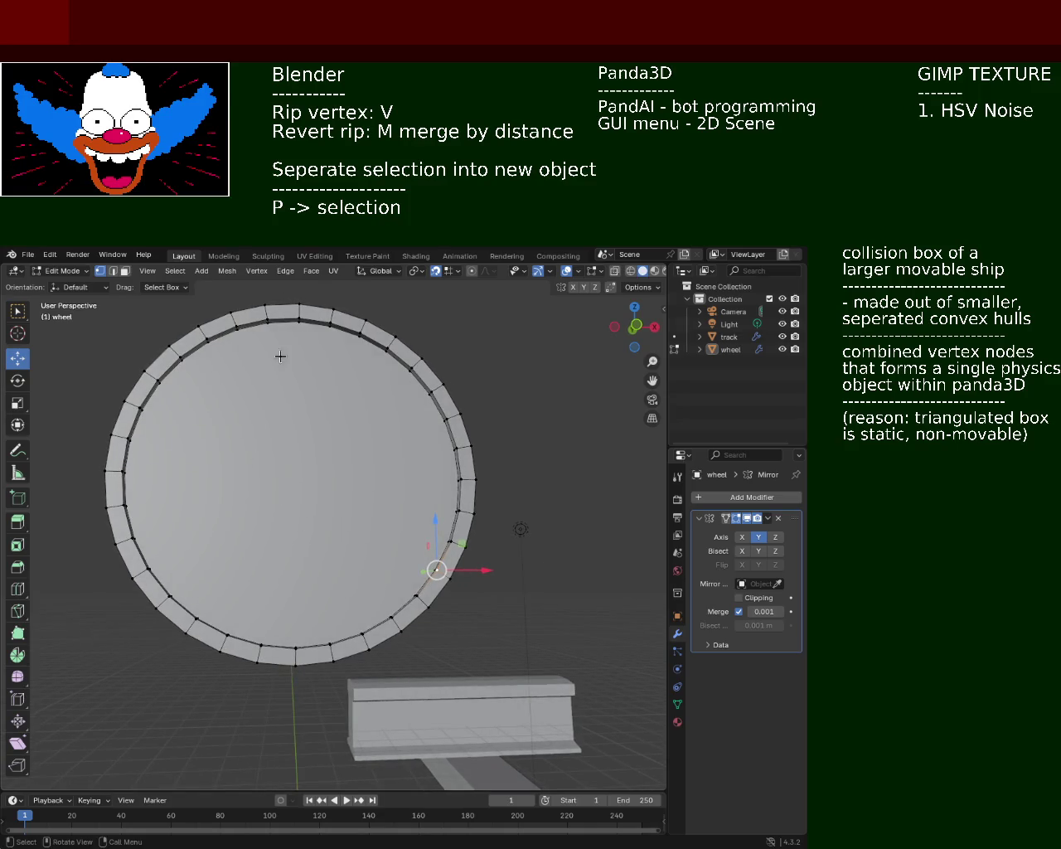
# Step: Connect the top and bottom inner-rim vertices with a vertical edge using J
pyautogui.click(298, 323)
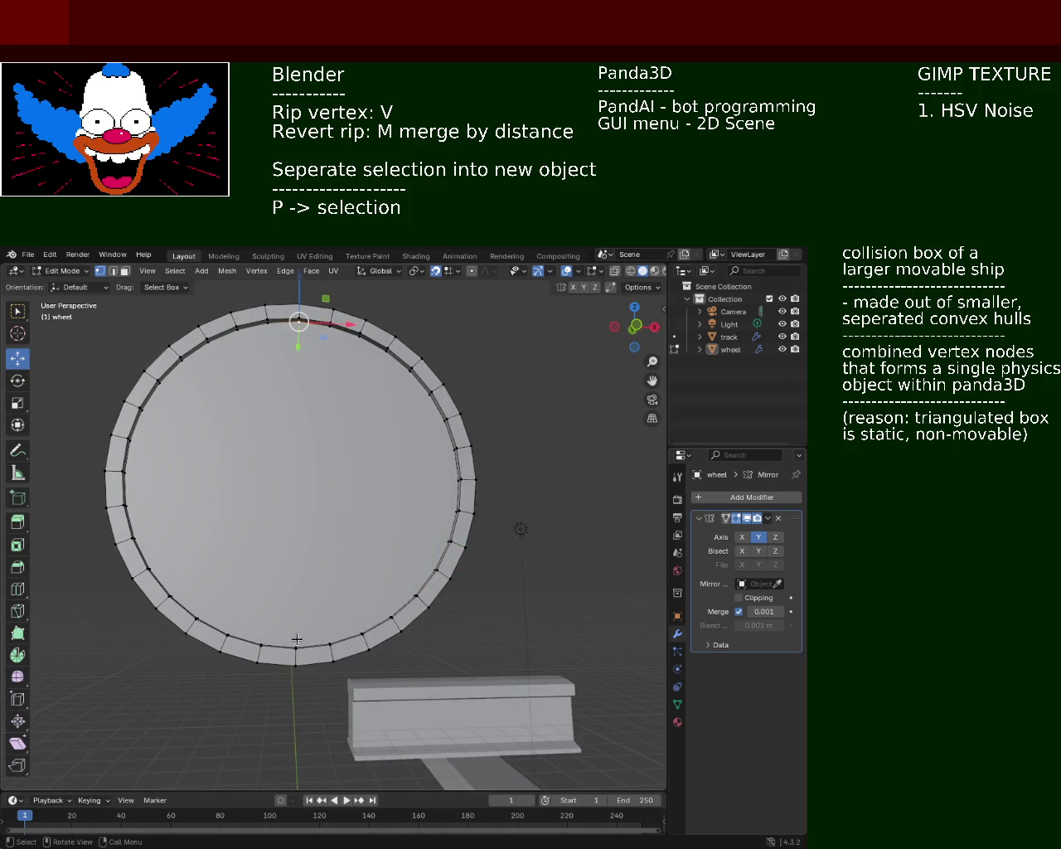
pyautogui.click(125, 474)
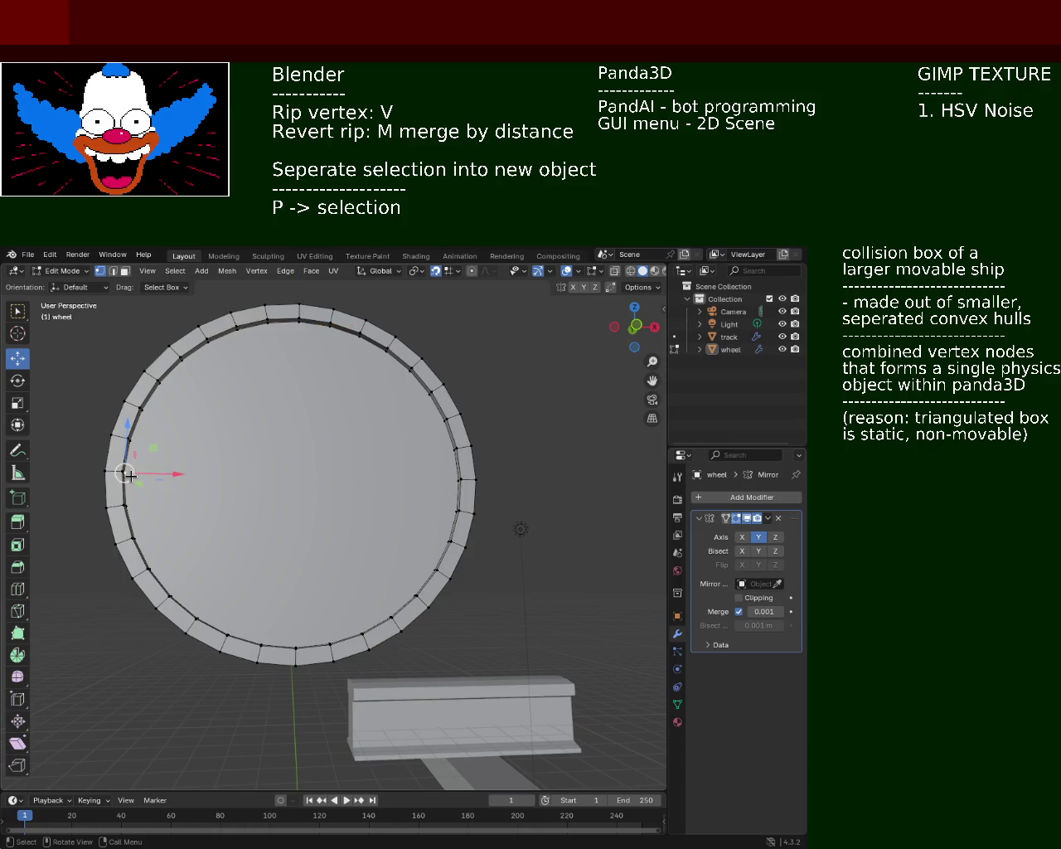
pyautogui.click(448, 474)
pyautogui.click(294, 325)
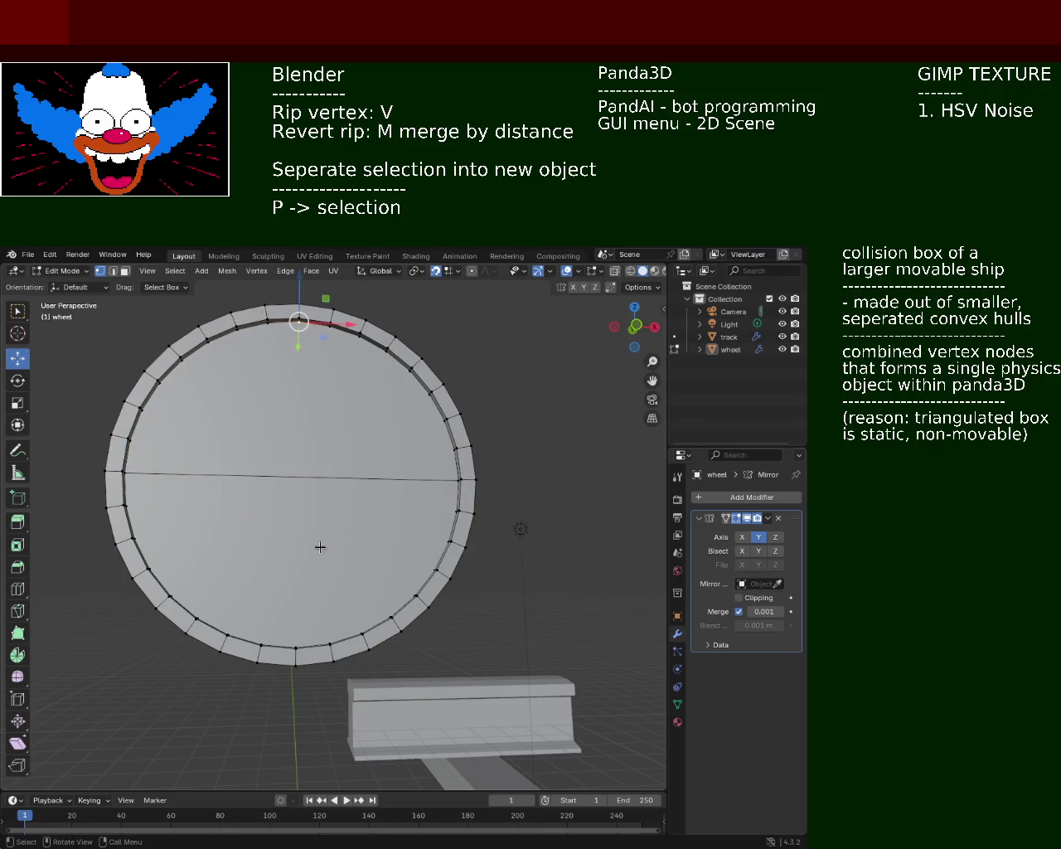
pyautogui.keyDown('shift'); pyautogui.click(292, 641); pyautogui.keyUp('shift')
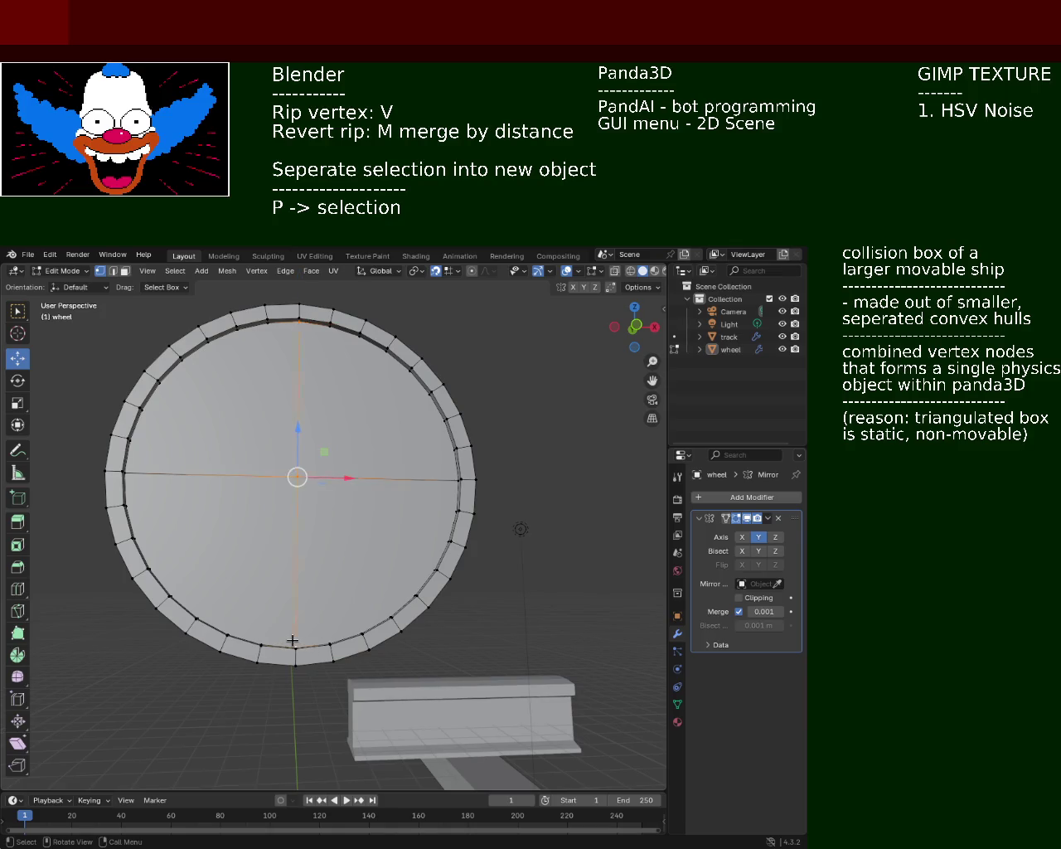
pyautogui.press('j')
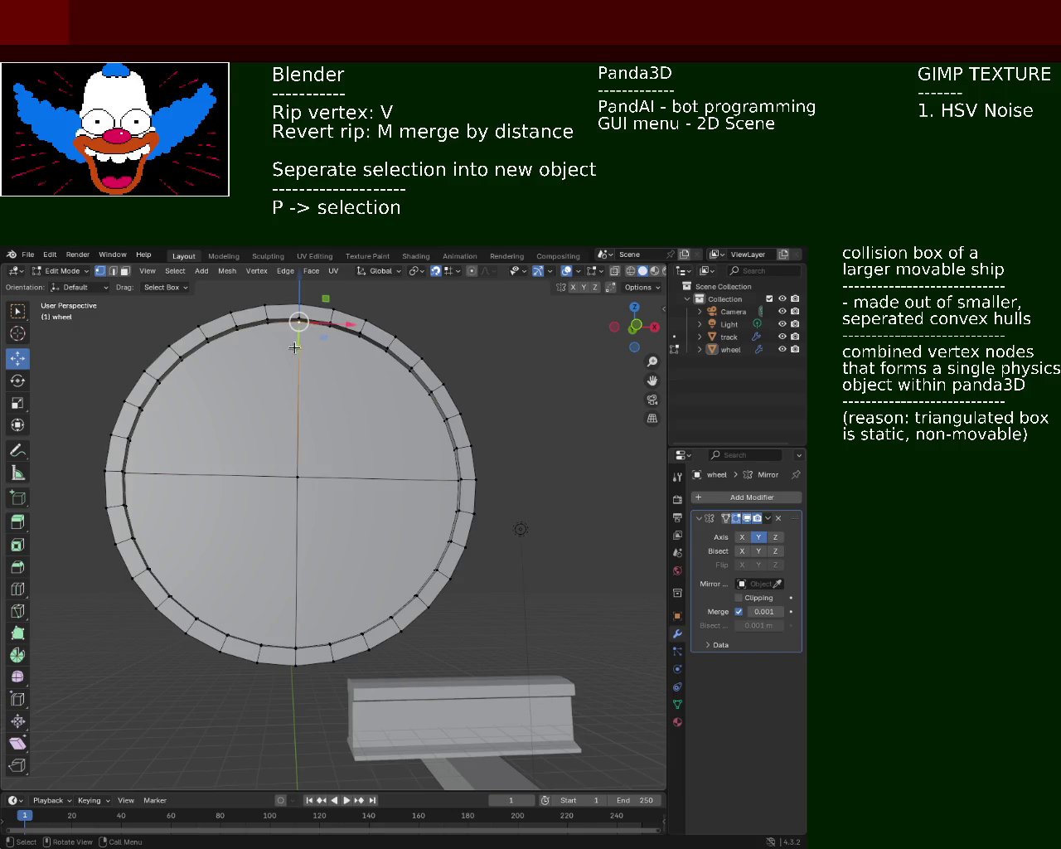
# Step: Subdivide the vertical edge, the centre-to-right edge and the lower vertical half
pyautogui.rightClick(306, 463)
pyautogui.click(307, 465)
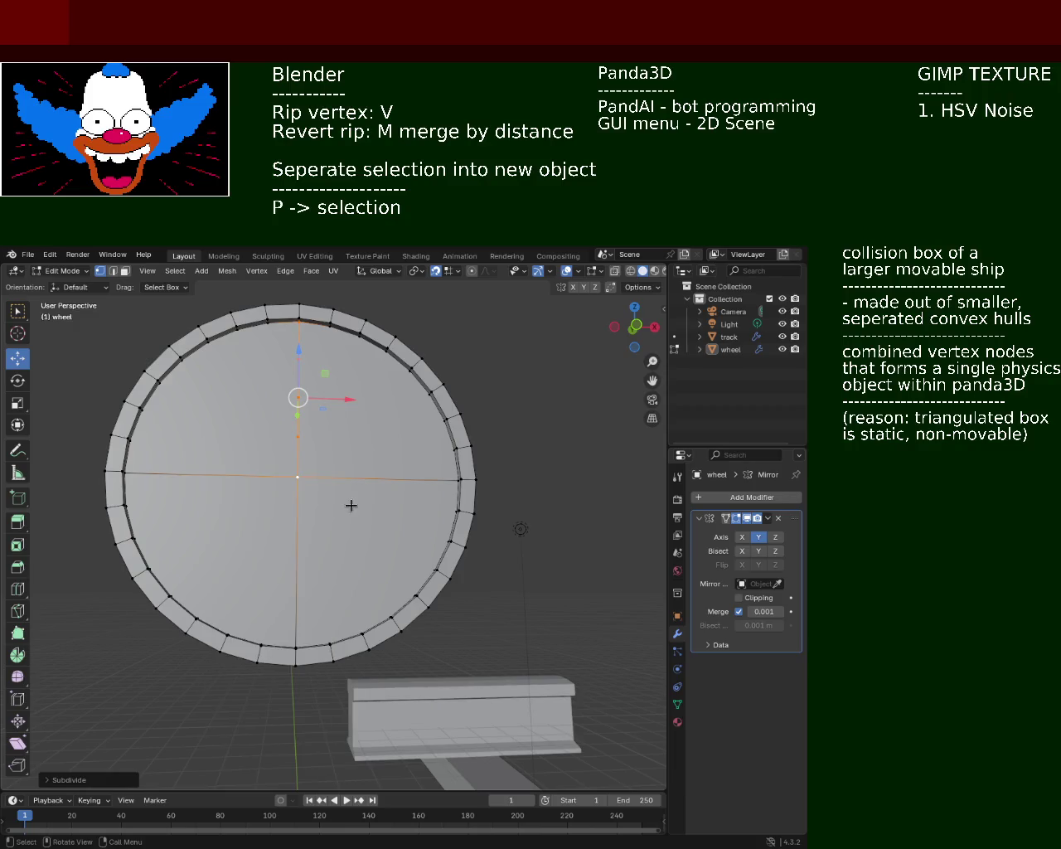
pyautogui.click(297, 477)
pyautogui.rightClick(451, 480)
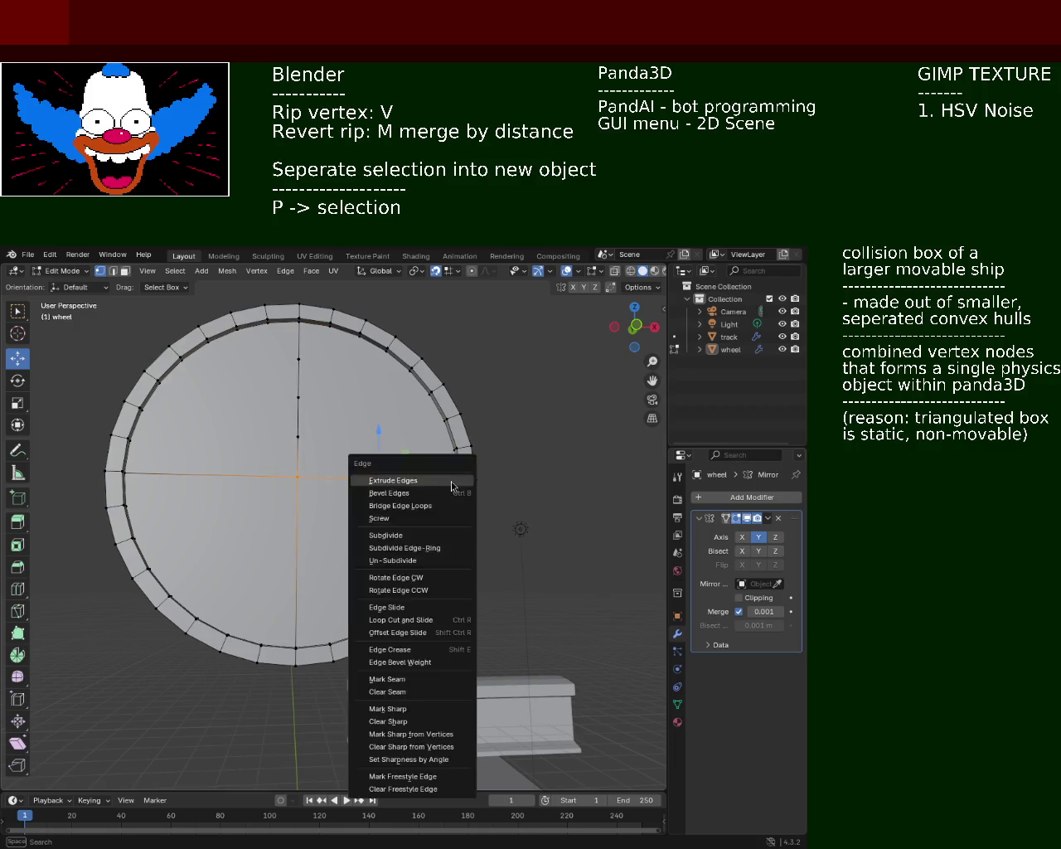
pyautogui.click(450, 483)
pyautogui.rightClick(296, 491)
pyautogui.click(296, 492)
pyautogui.click(293, 628)
pyautogui.rightClick(265, 589)
pyautogui.click(265, 589)
pyautogui.rightClick(265, 588)
pyautogui.click(266, 588)
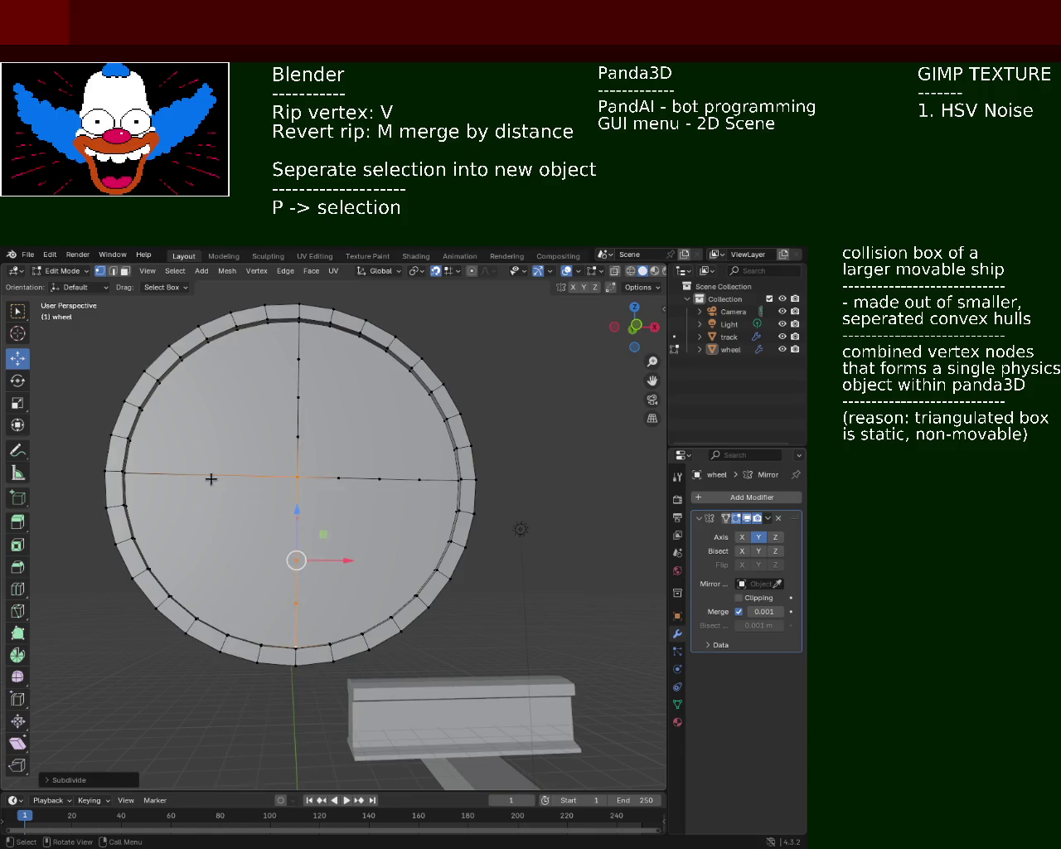
# Step: Subdivide the left half of the horizontal edge between the left rim vertex and centre
pyautogui.hotkey('alt', 'a')
pyautogui.click(128, 473)
pyautogui.keyDown('shift'); pyautogui.click(297, 477); pyautogui.keyUp('shift')
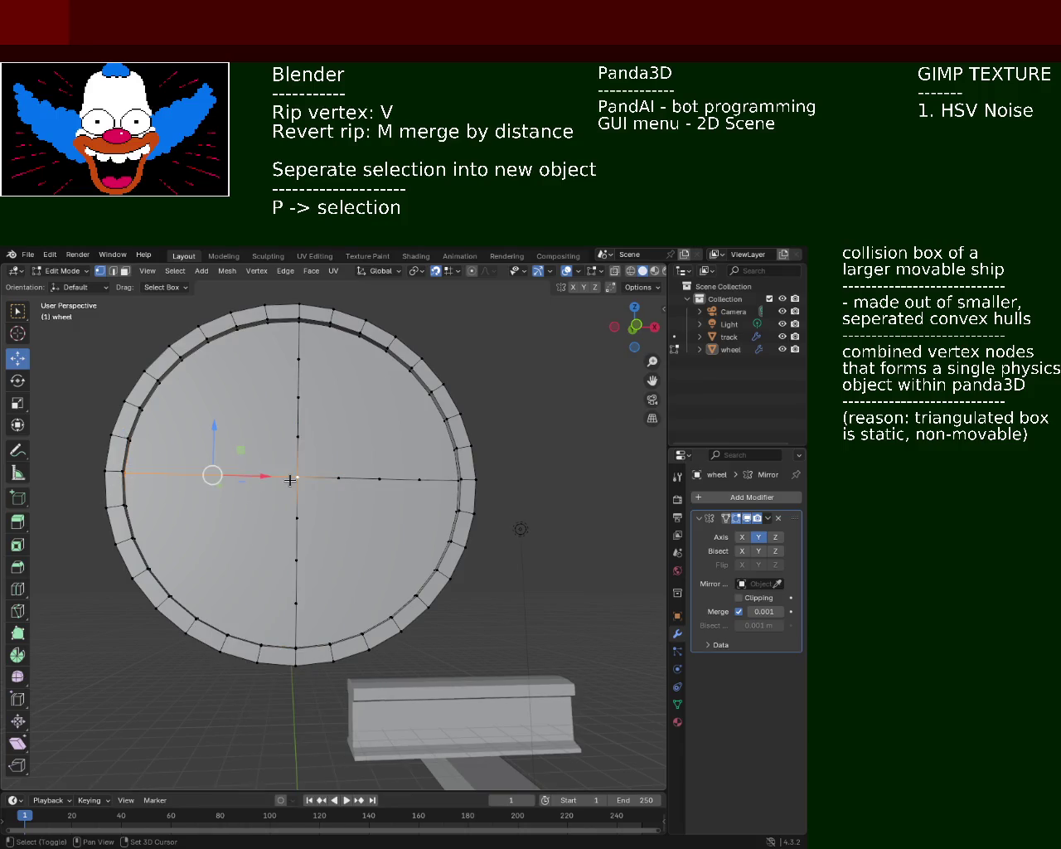
pyautogui.rightClick(266, 485)
pyautogui.click(266, 485)
pyautogui.rightClick(266, 485)
pyautogui.click(266, 485)
# Step: Rip the vertices beside the centre with V to start the diamond
pyautogui.click(240, 476)
pyautogui.keyDown('shift'); pyautogui.click(297, 476); pyautogui.keyUp('shift')
pyautogui.keyDown('shift'); pyautogui.click(339, 478); pyautogui.keyUp('shift')
pyautogui.keyDown('shift'); pyautogui.click(299, 517); pyautogui.keyUp('shift')
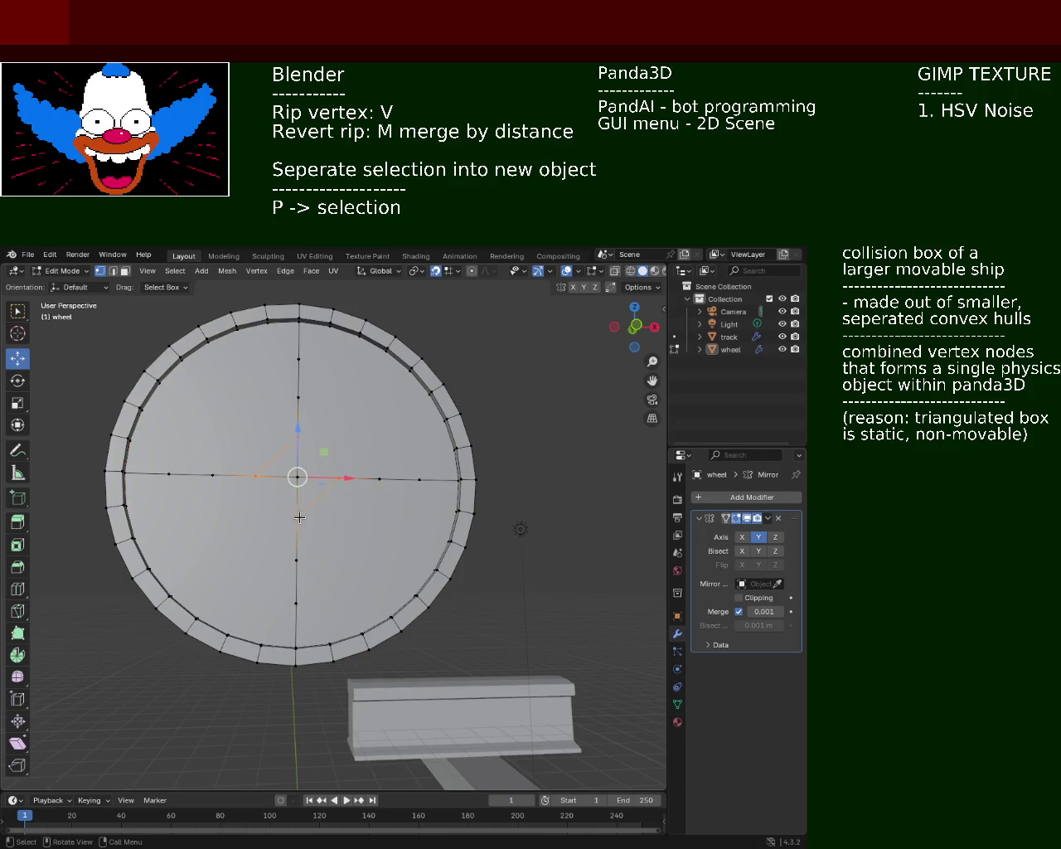
pyautogui.click(256, 475)
pyautogui.keyDown('shift'); pyautogui.click(287, 514); pyautogui.keyUp('shift')
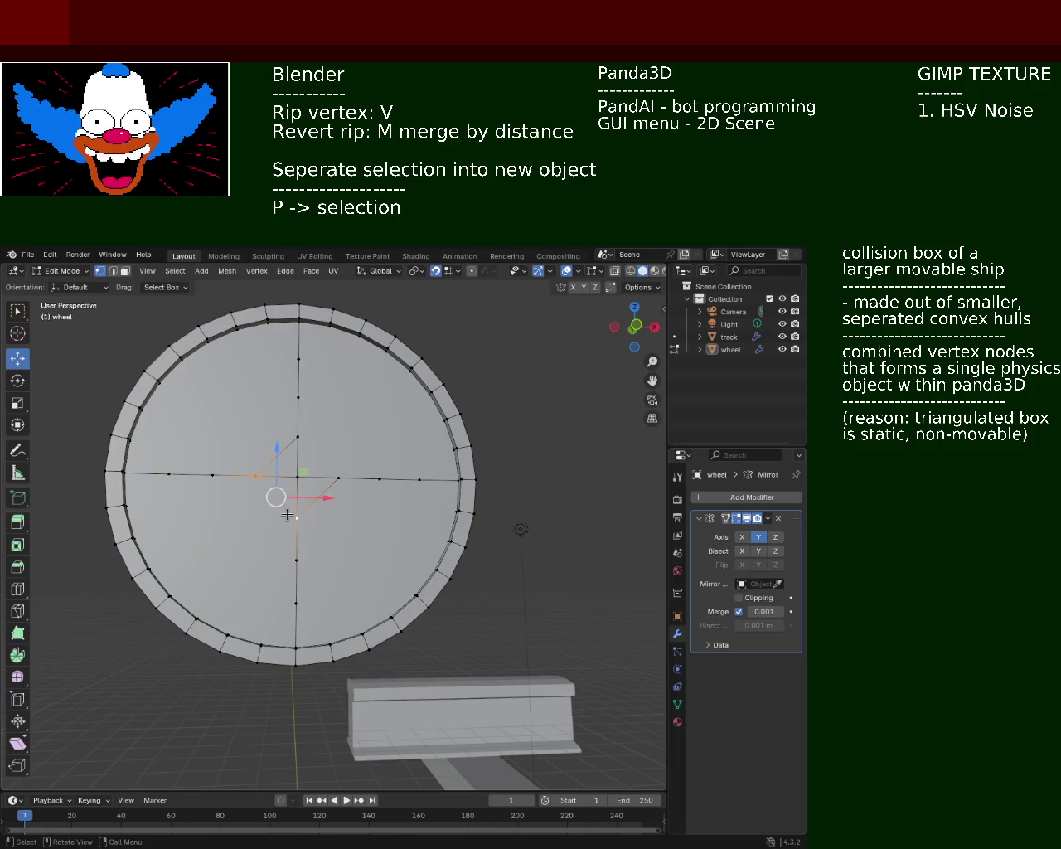
pyautogui.press('v')
pyautogui.click(308, 439)
# Step: In face select mode, select the two diamond faces at the wheel centre
pyautogui.moveTo(432, 441); pyautogui.dragTo(556, 504, button='middle')
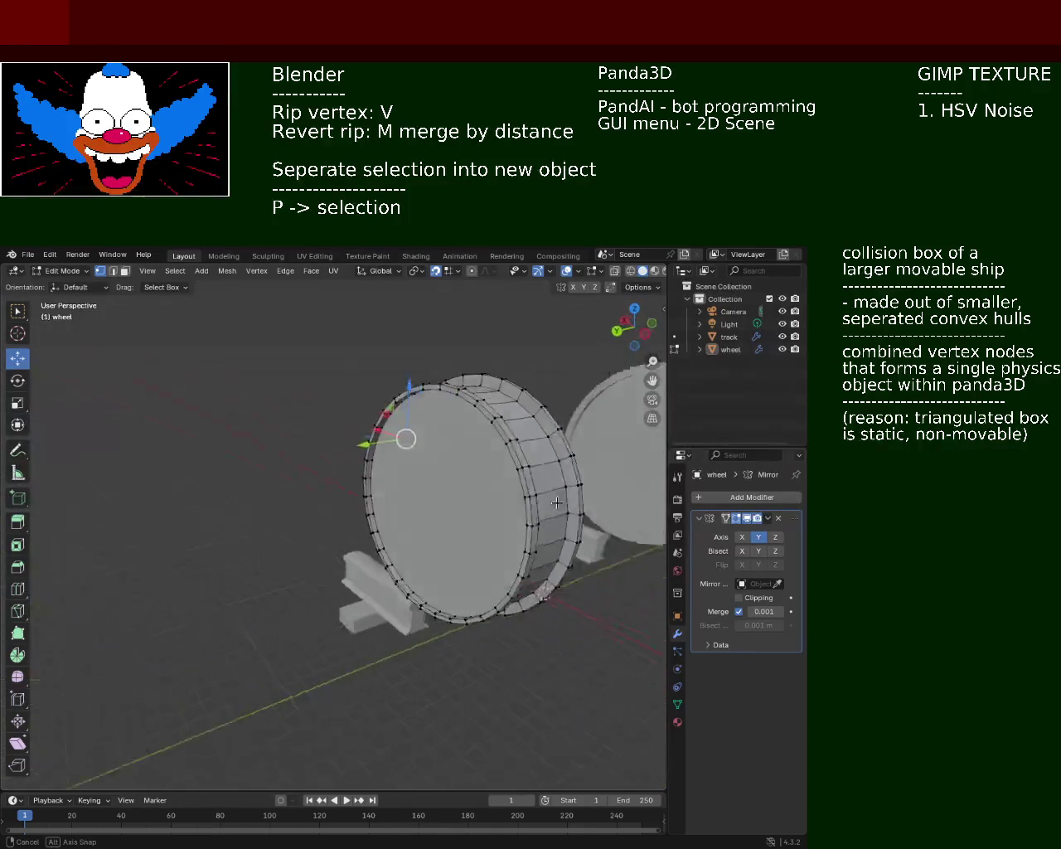
pyautogui.moveTo(556, 504); pyautogui.dragTo(374, 483, button='middle')
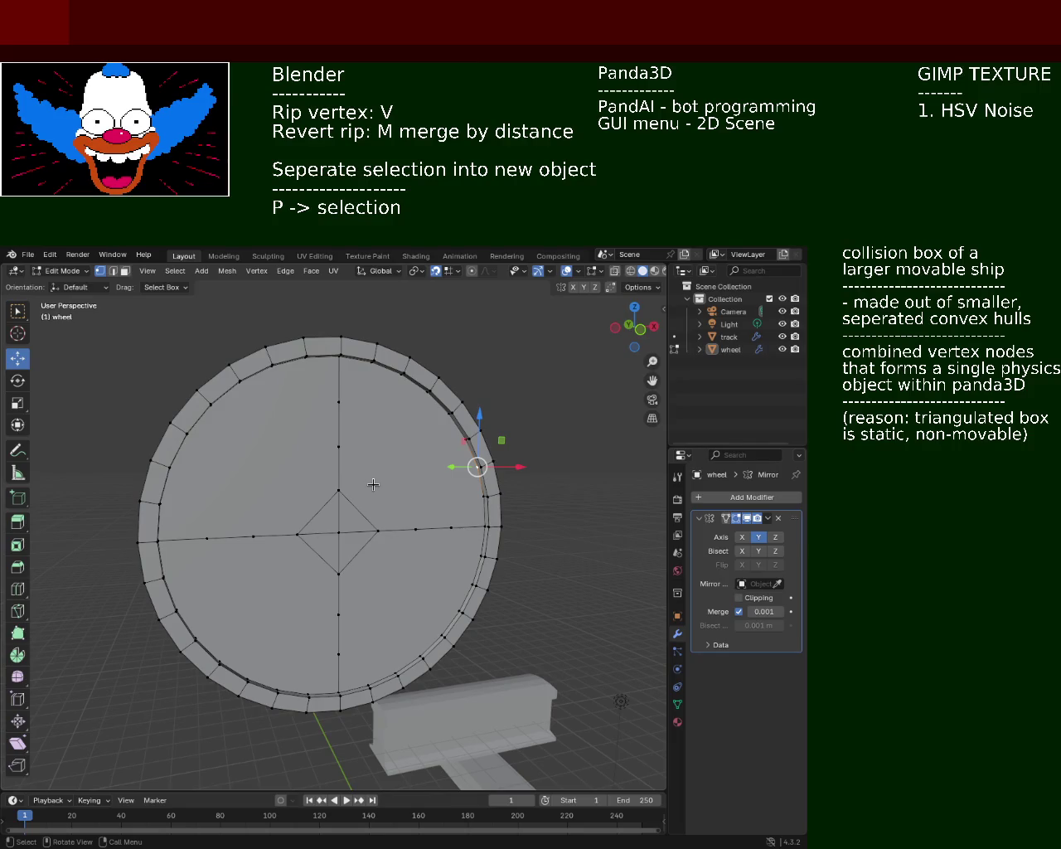
pyautogui.click(125, 273)
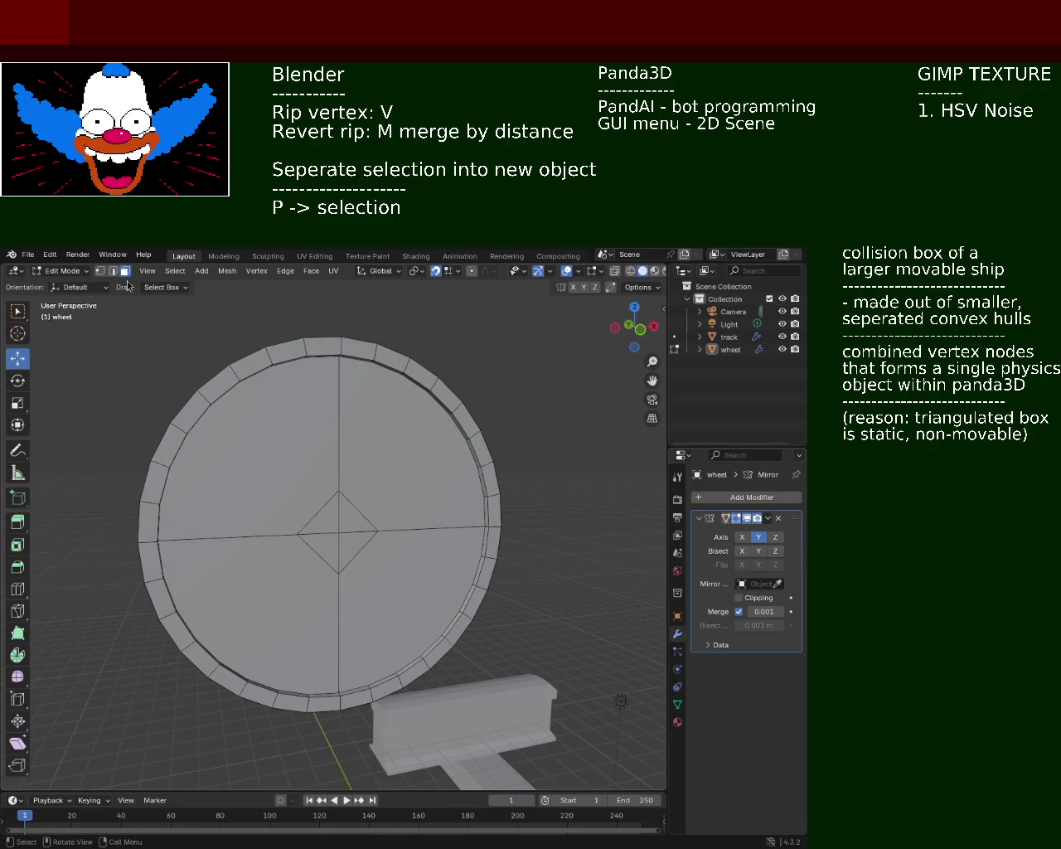
pyautogui.click(357, 511)
pyautogui.keyDown('shift'); pyautogui.click(351, 552); pyautogui.keyUp('shift')
pyautogui.moveTo(345, 531)
pyautogui.mouseDown(button='middle')
pyautogui.moveTo(441, 538)
pyautogui.moveTo(355, 524)
pyautogui.mouseUp(button='middle')
# Step: Extrude the diamond outward as a hub, then undo twice with Ctrl+Z
pyautogui.press('e')
pyautogui.click(397, 545)
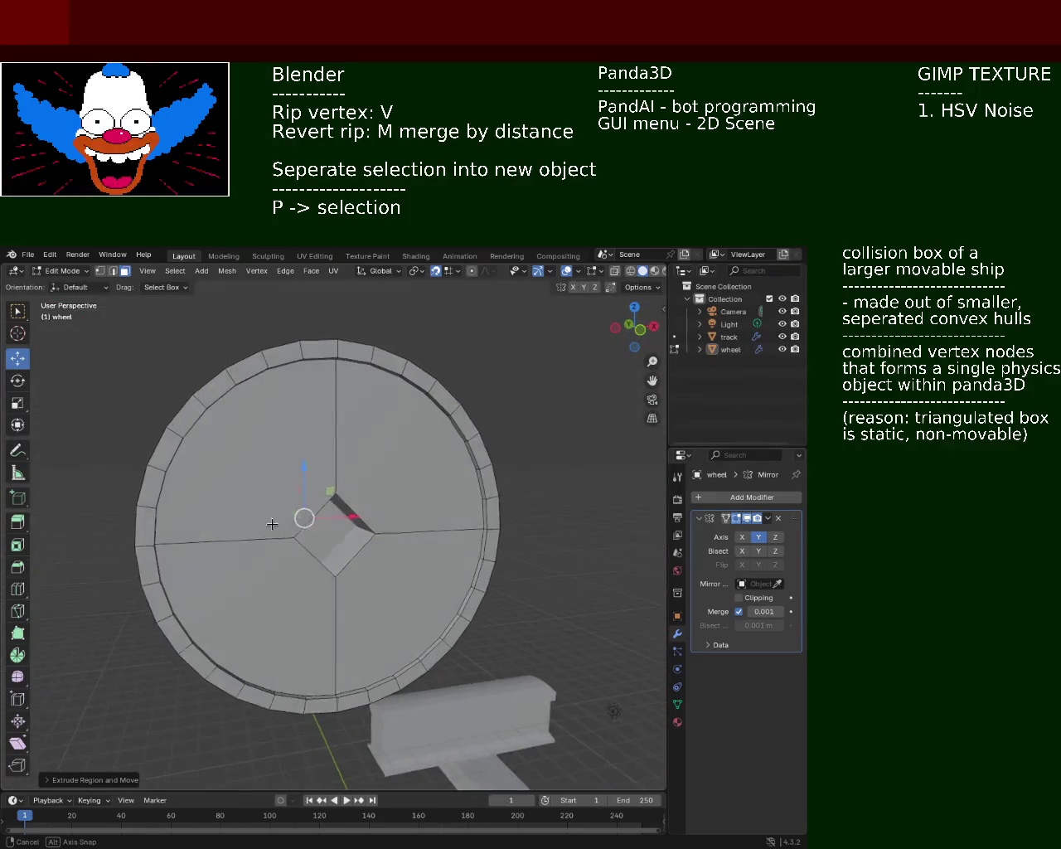
pyautogui.hotkey('ctrl', 'z')
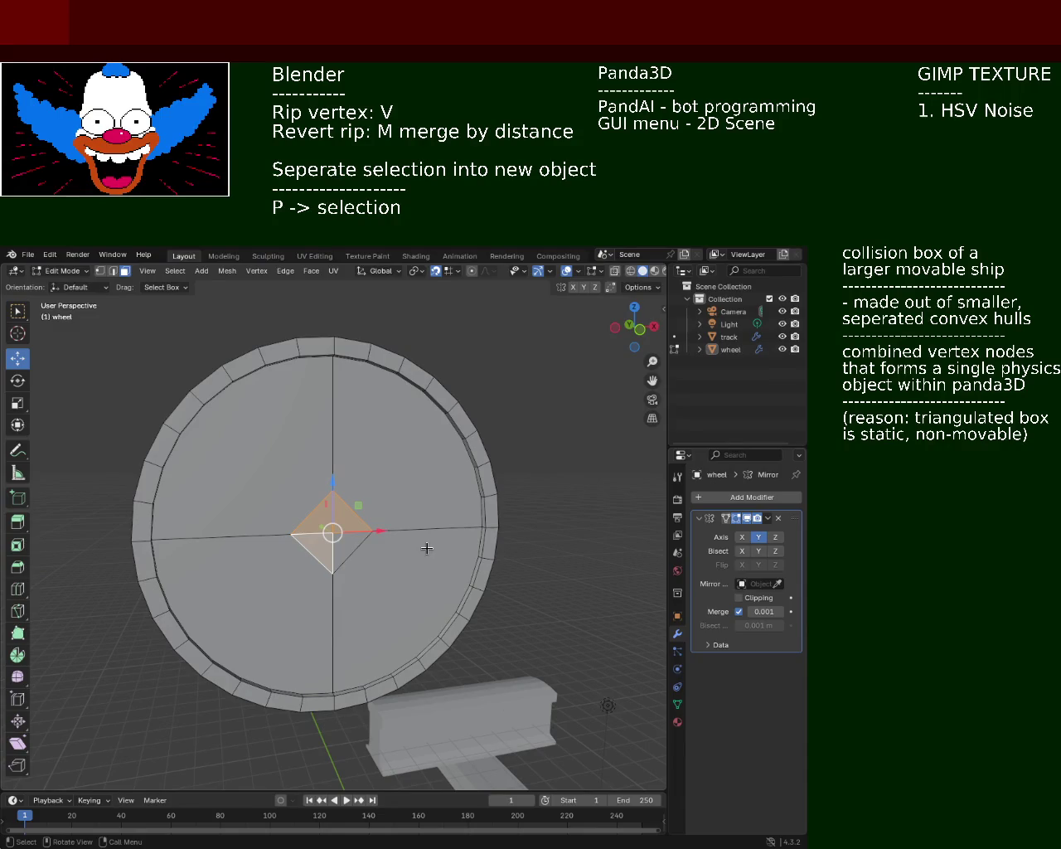
pyautogui.hotkey('ctrl', 'z')
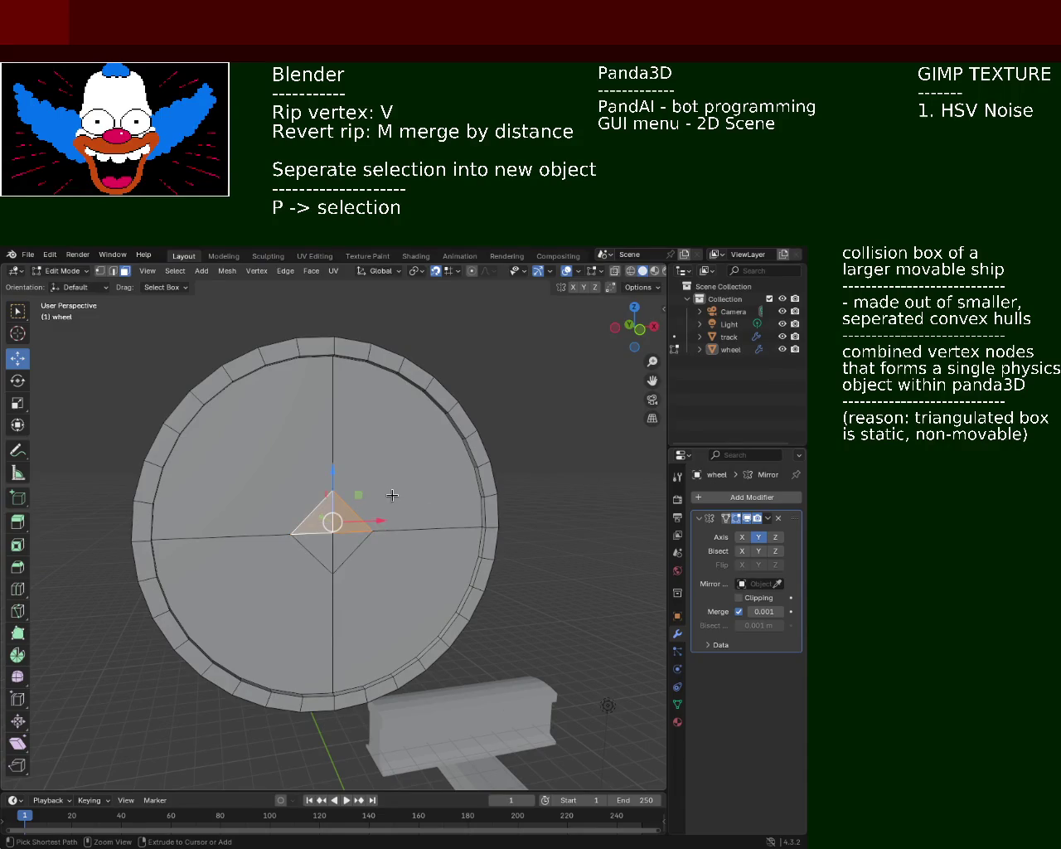